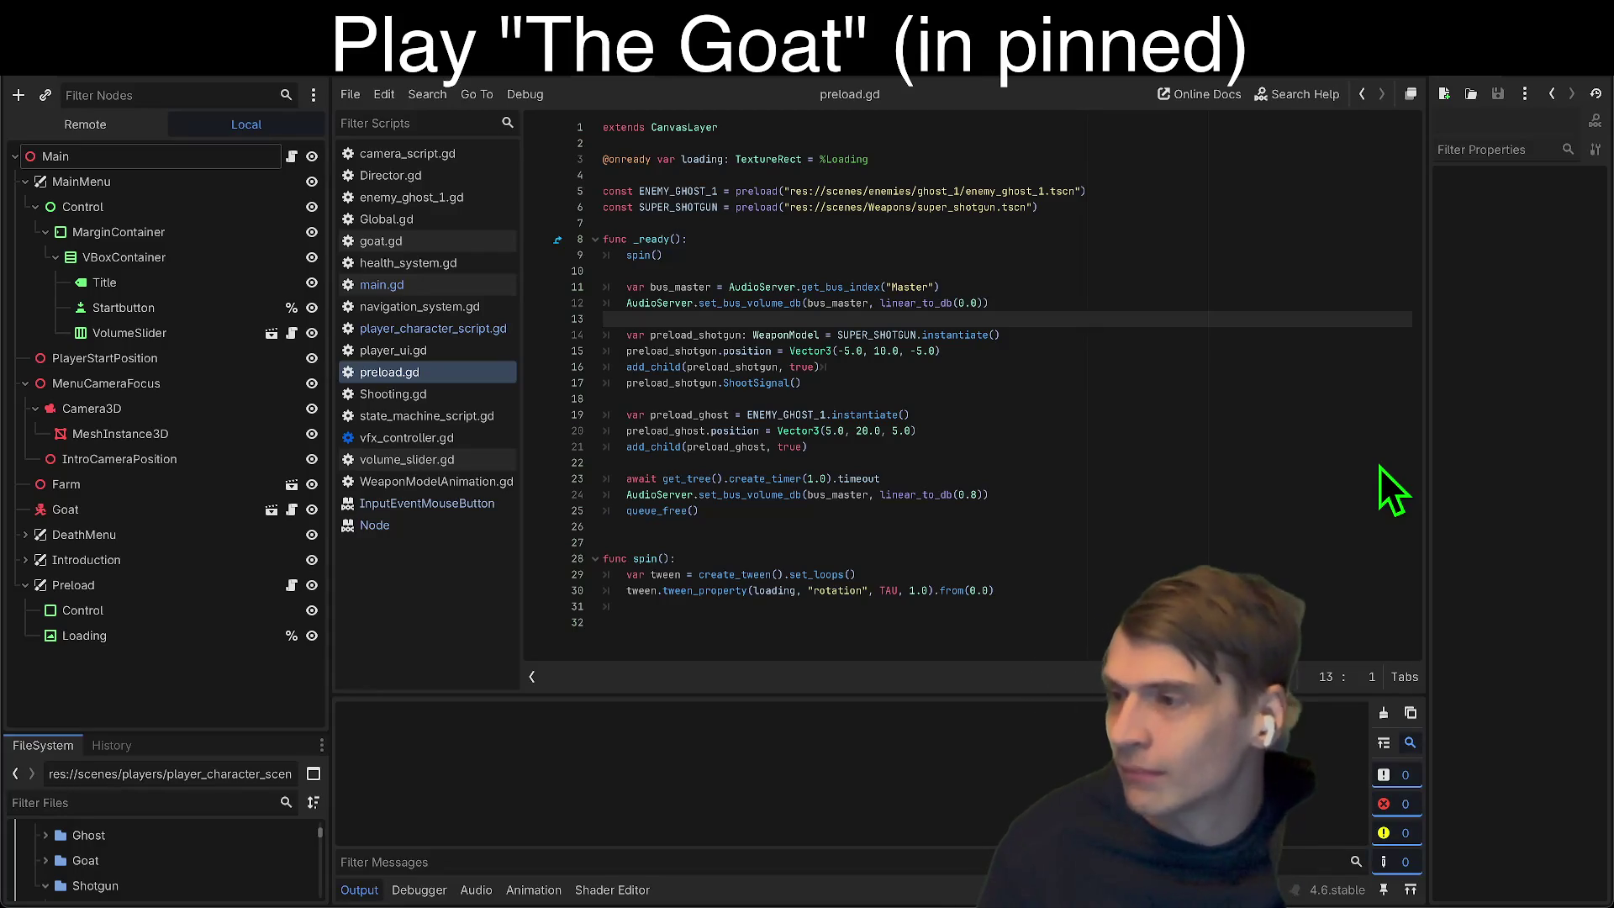
# Step: Run the game with F5, then select the shotgun preload lines 15–17 in preload.gd
pyautogui.press('F5')
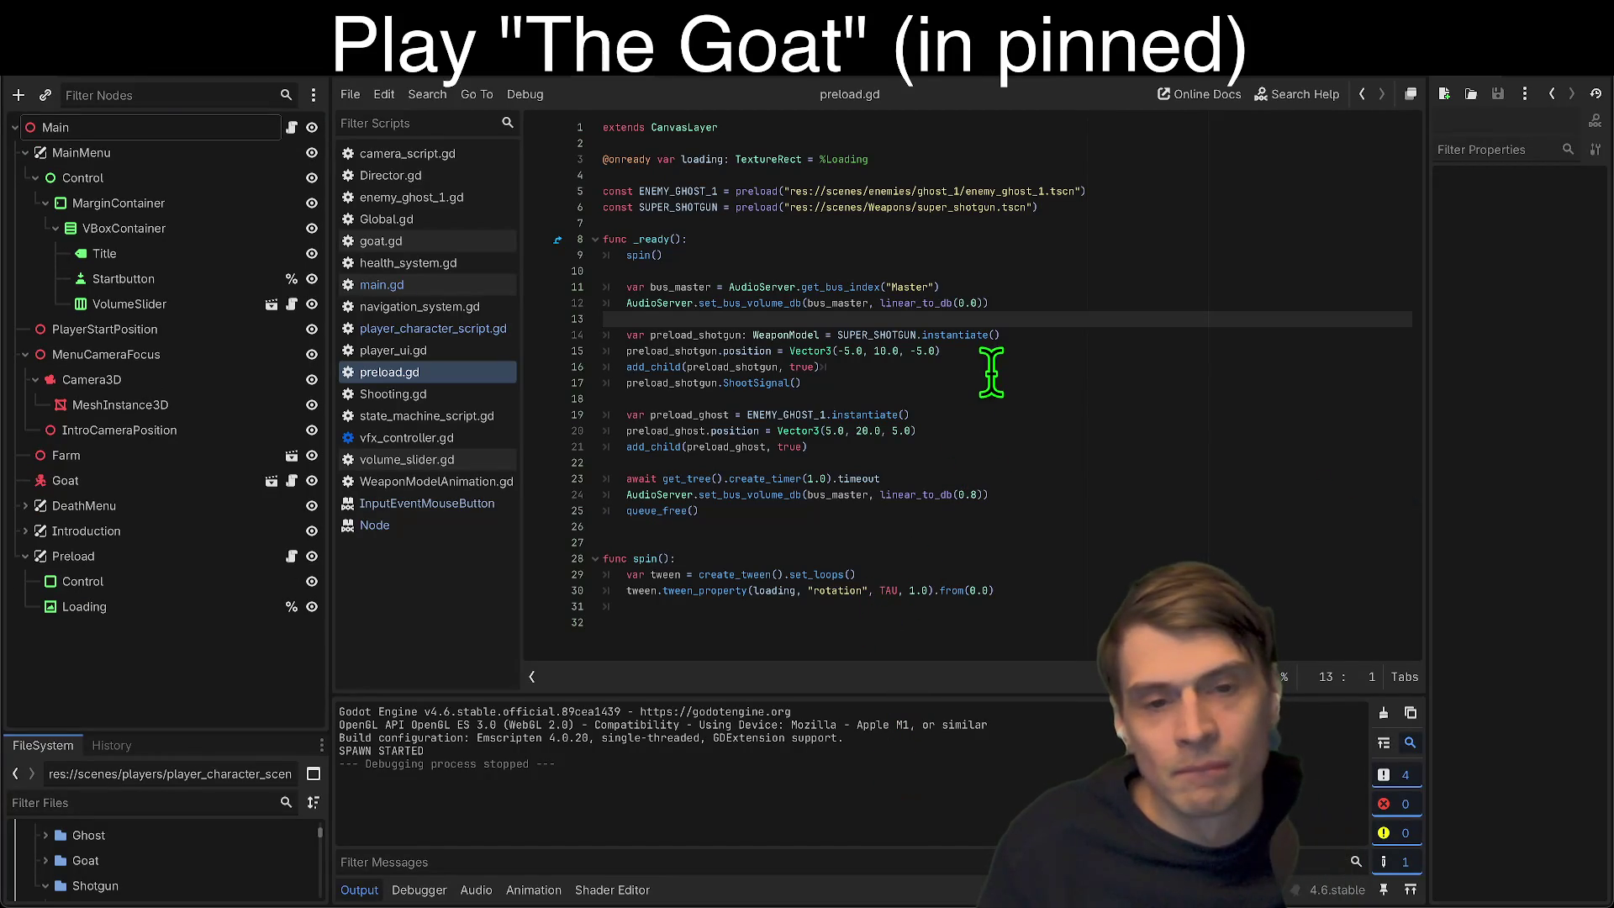
pyautogui.moveTo(1108, 386); pyautogui.dragTo(594, 343)
# Step: Change the line 23 create_timer value from 1.0 to 3.0 and launch the game
pyautogui.click(1103, 334)
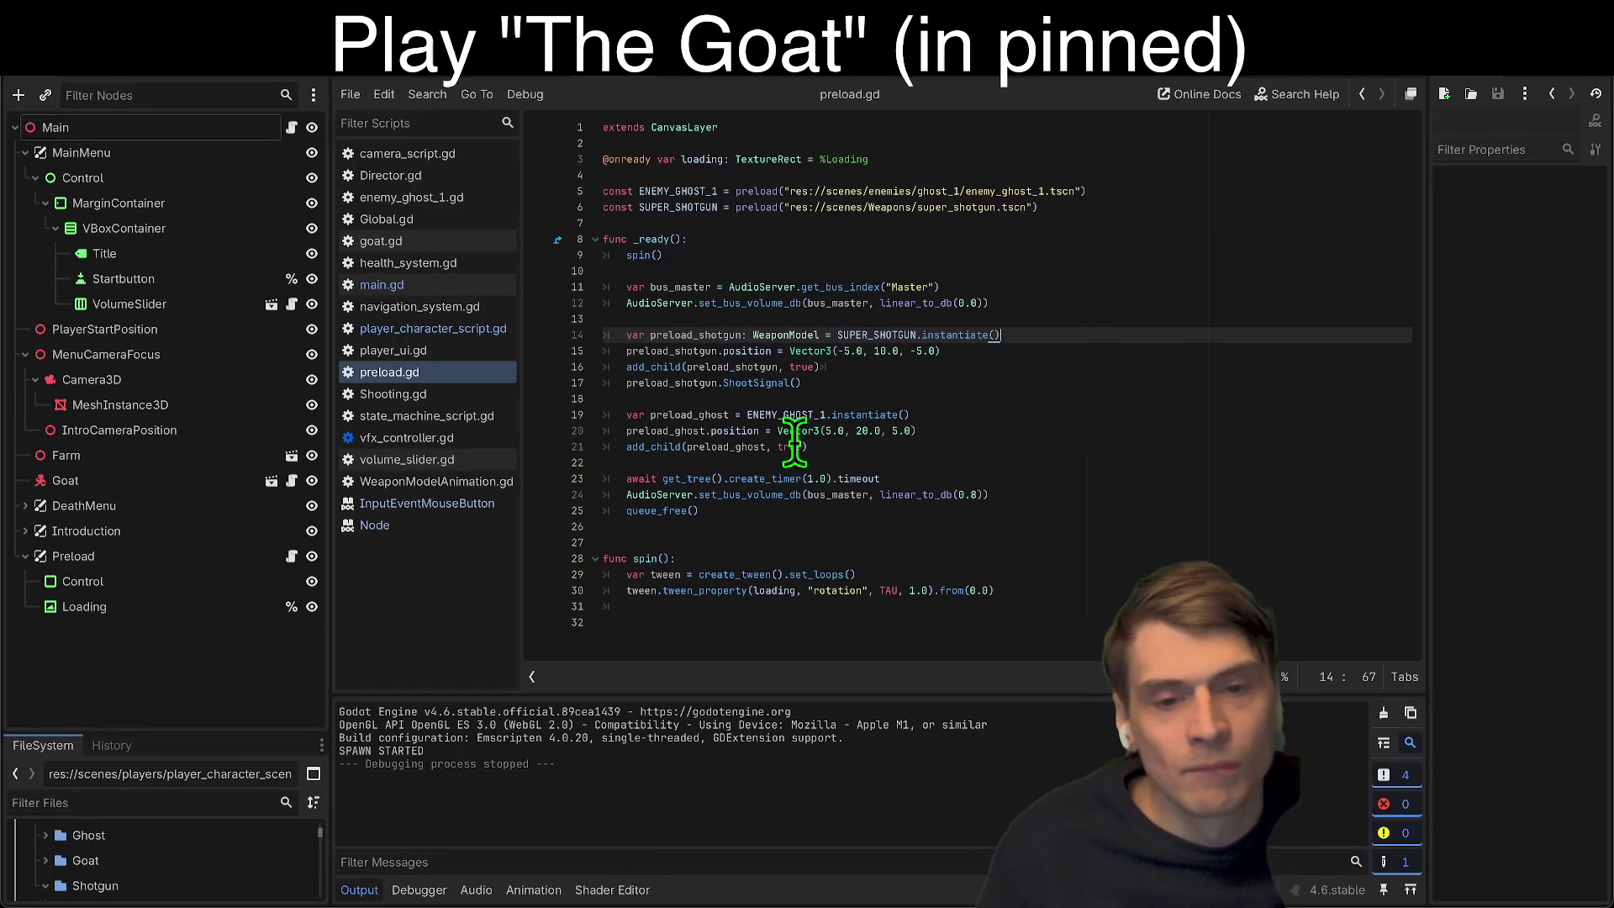
pyautogui.moveTo(794, 439); pyautogui.dragTo(807, 478)
pyautogui.click(807, 478)
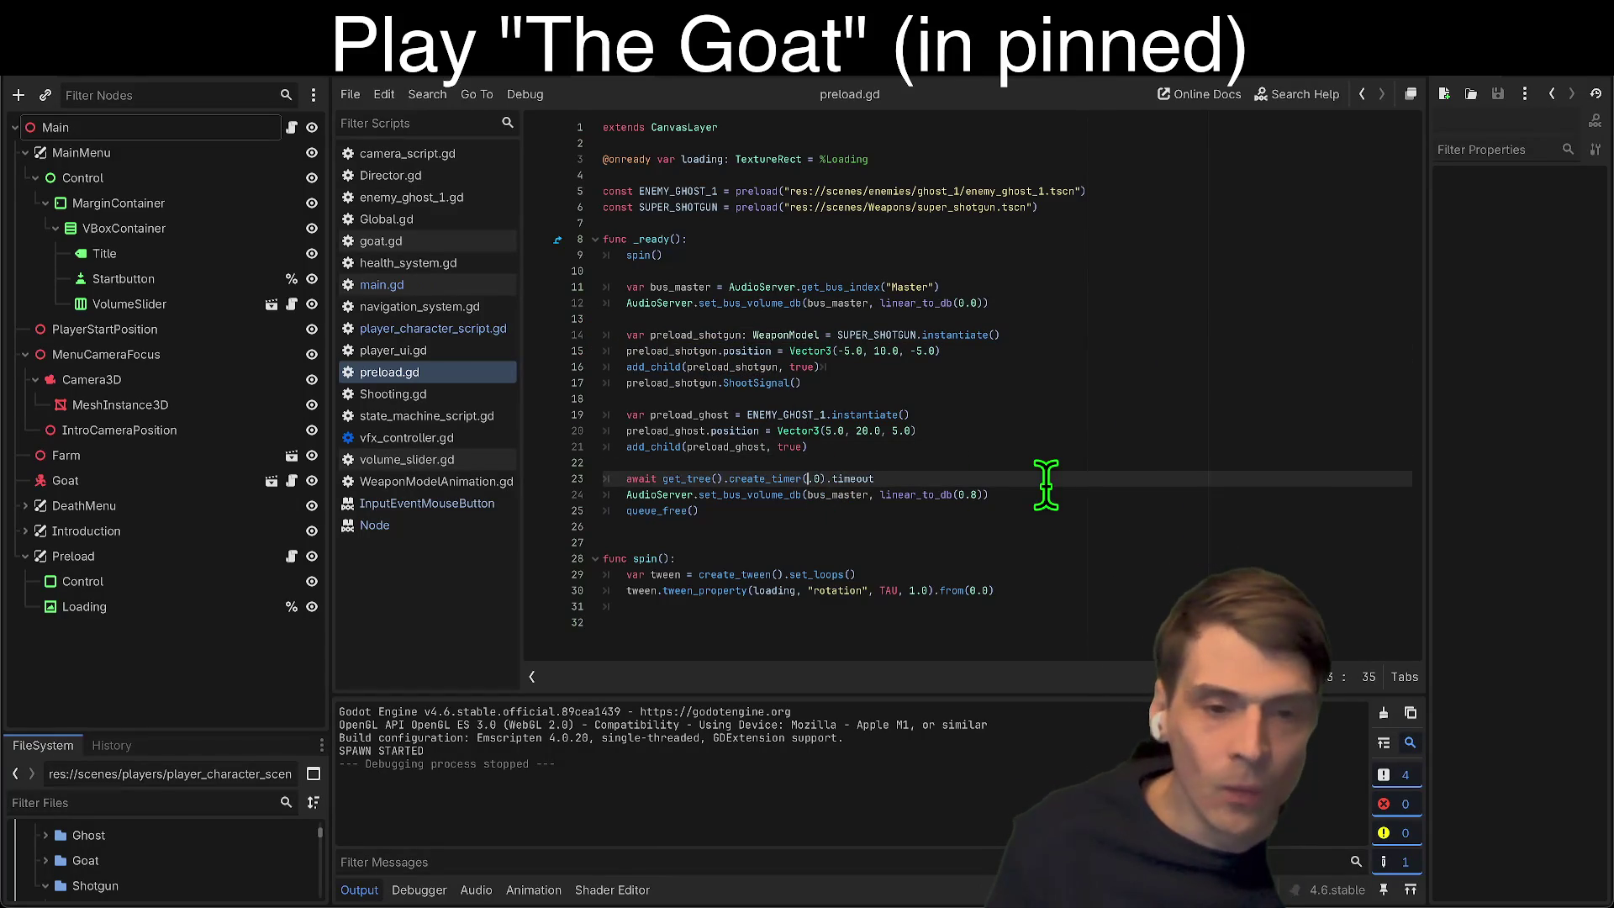
pyautogui.write('23')
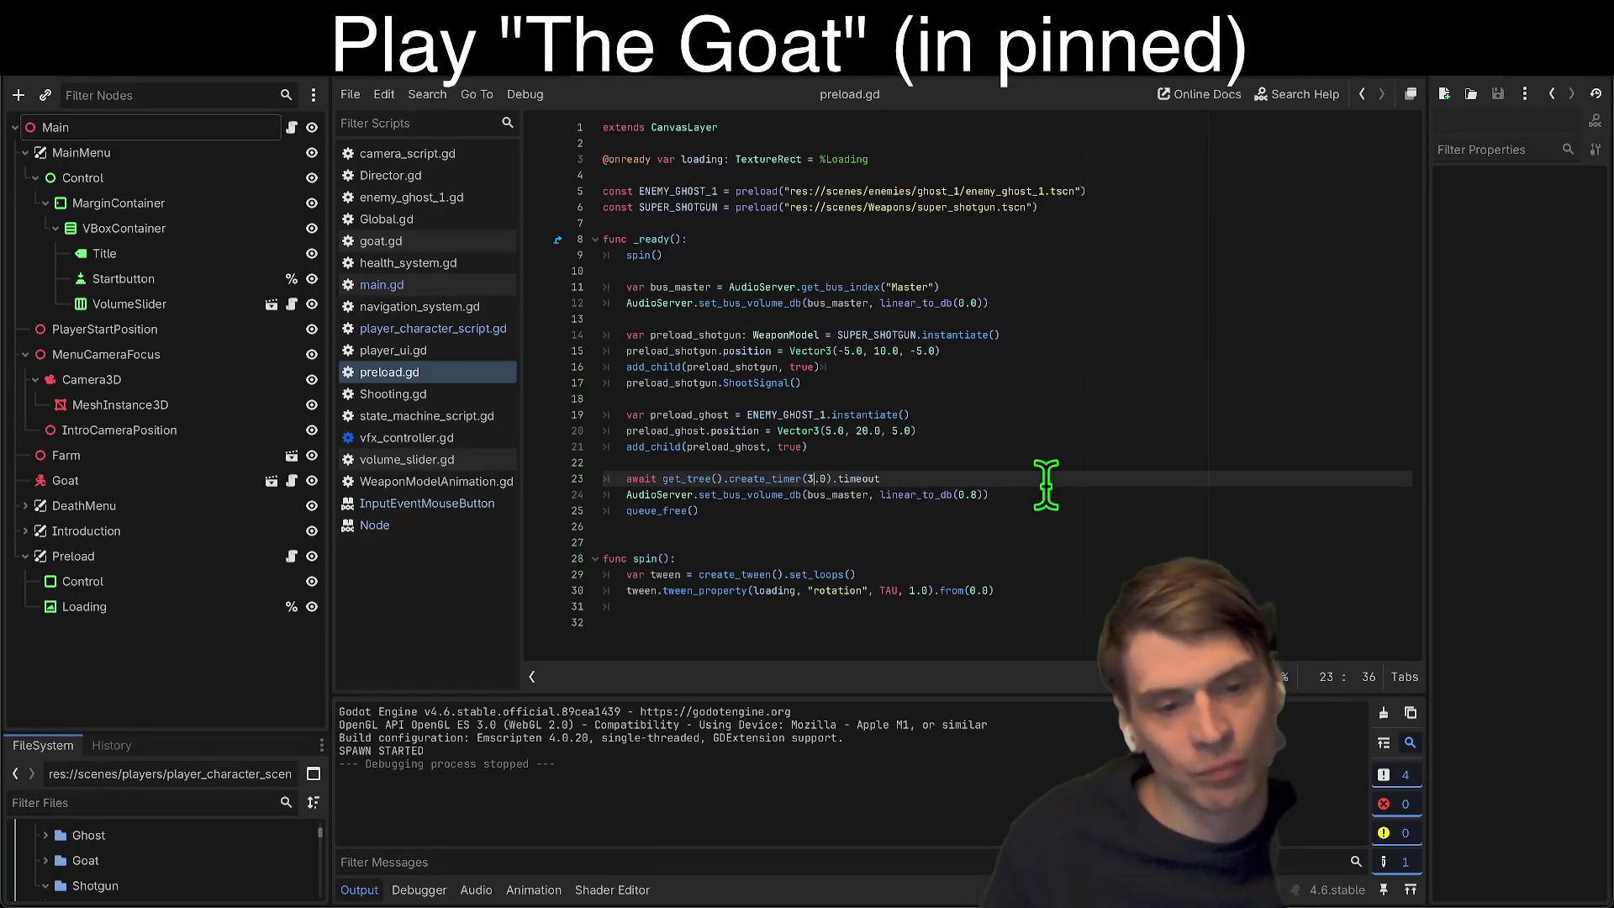
pyautogui.press('super+b')
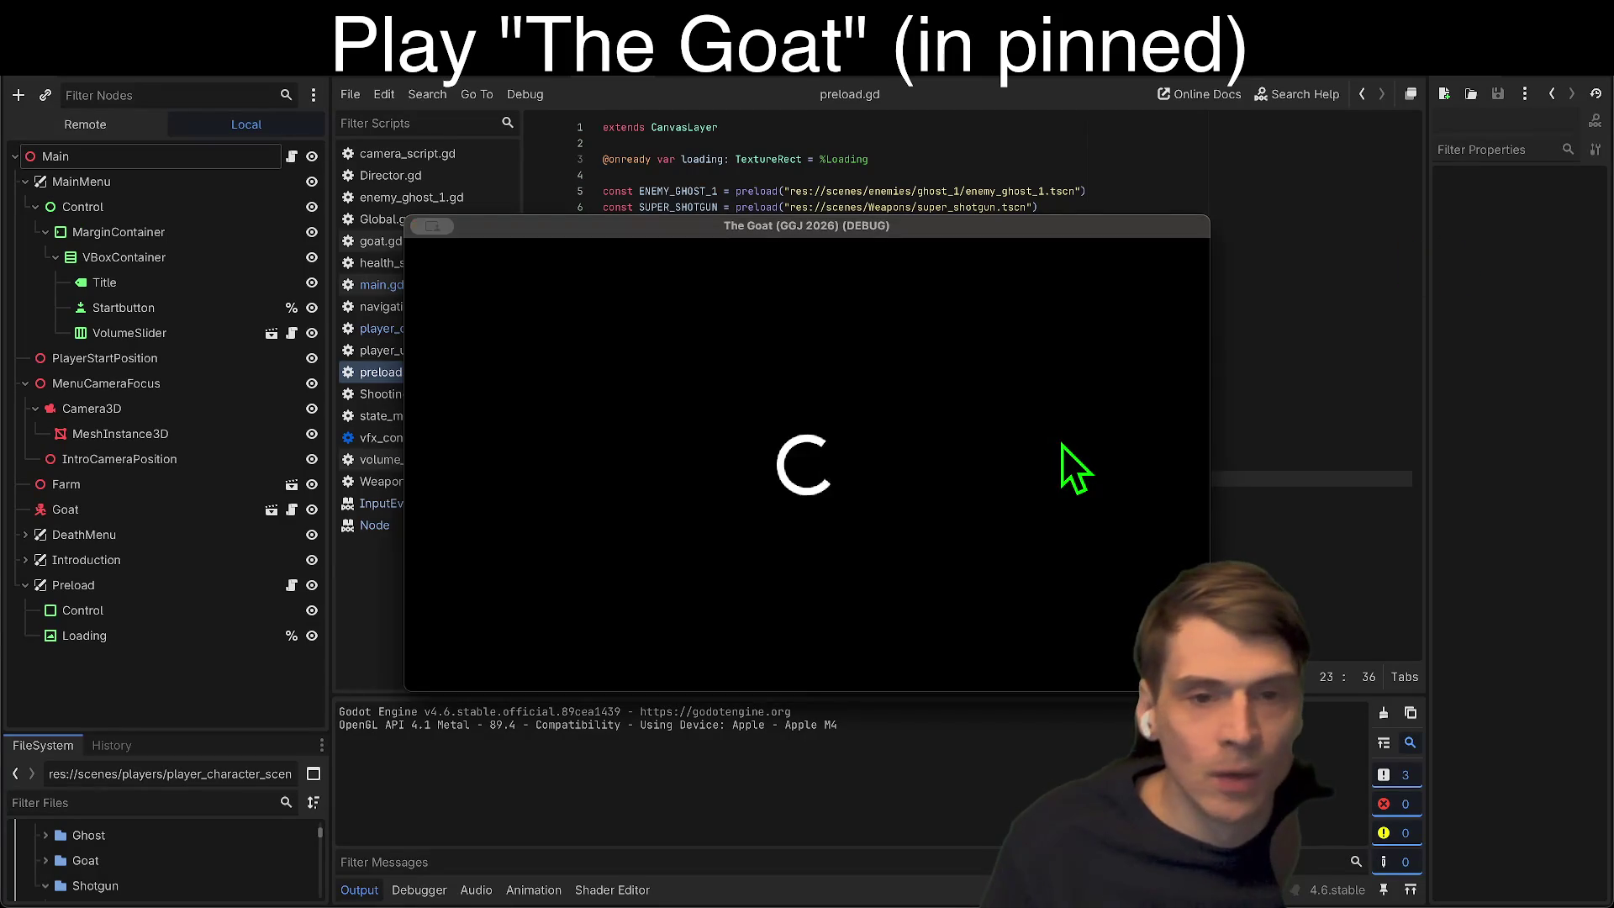
# Step: Stop the running test game and choose Run in Browser from the Remote Deploy dropdown
pyautogui.press('super+q')
pyautogui.click(1429, 80)
pyautogui.click(1429, 112)
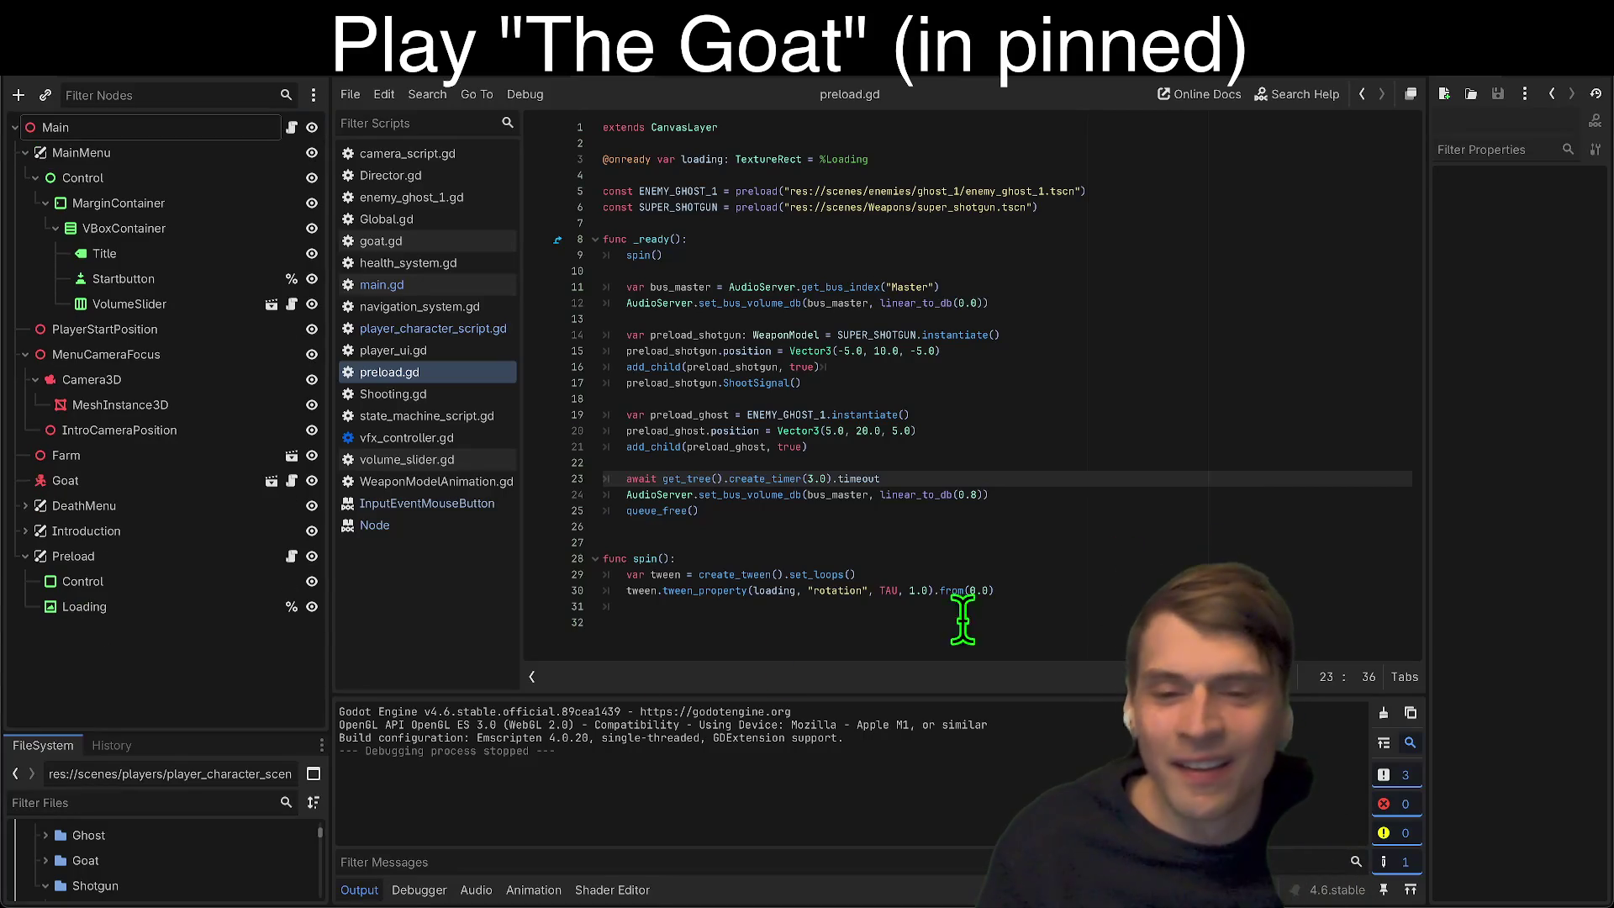
# Step: Switch to the 2D view and save the current scene
pyautogui.click(660, 72)
pyautogui.scroll(-6, 647, 580)
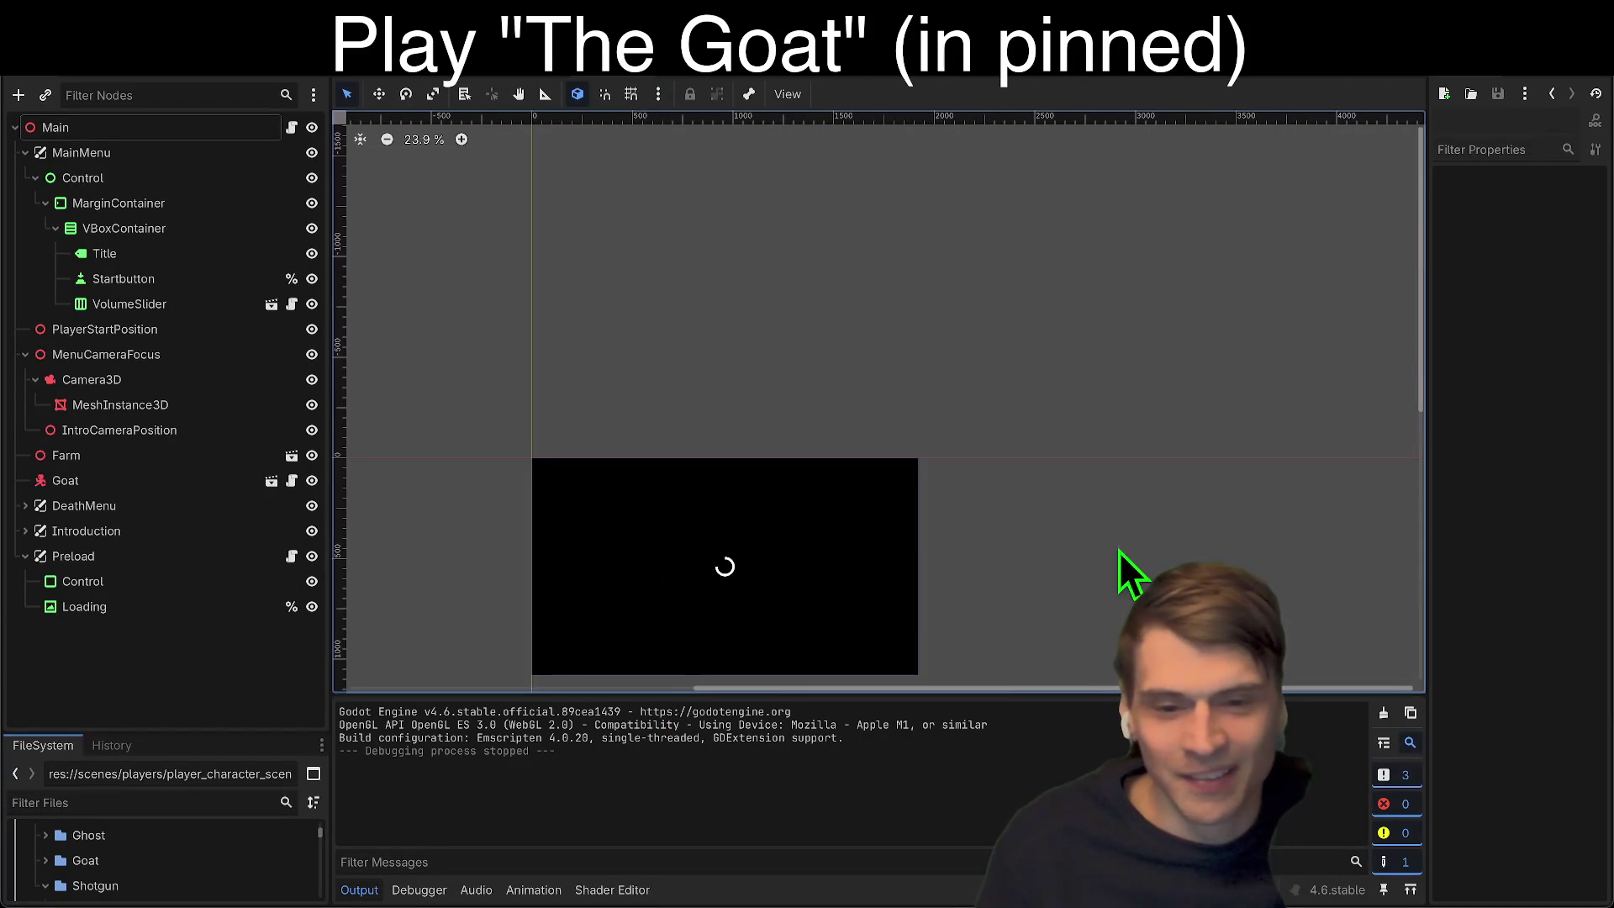
pyautogui.press('F5')
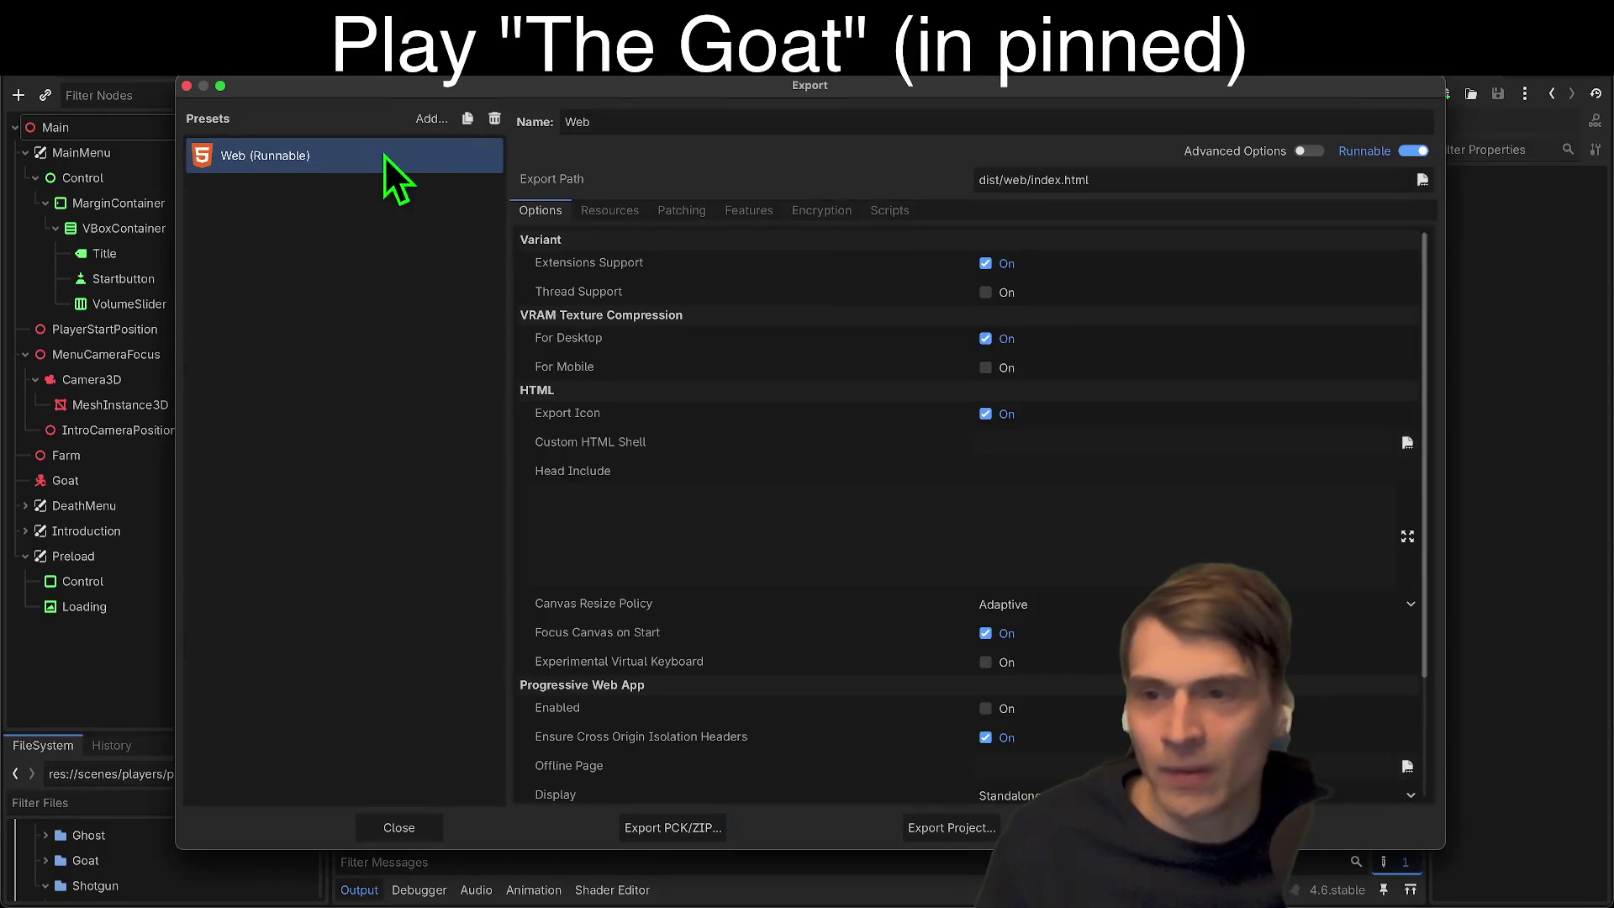
# Step: Export the Web (Runnable) preset to index.html, overwriting the previous build
pyautogui.click(950, 827)
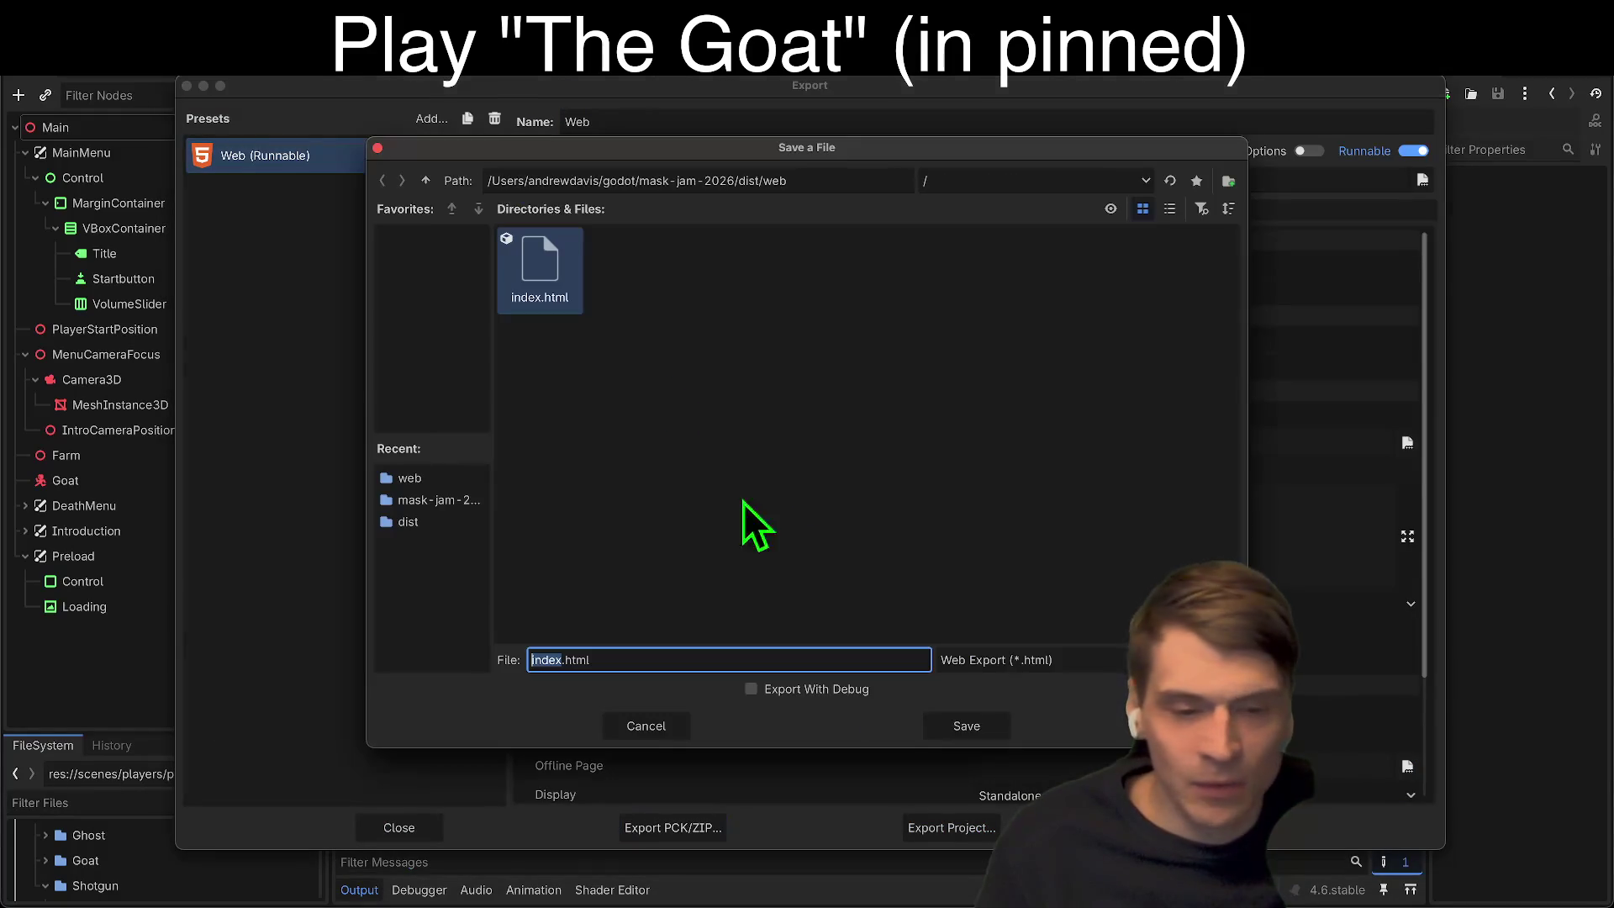
pyautogui.click(975, 728)
pyautogui.click(908, 476)
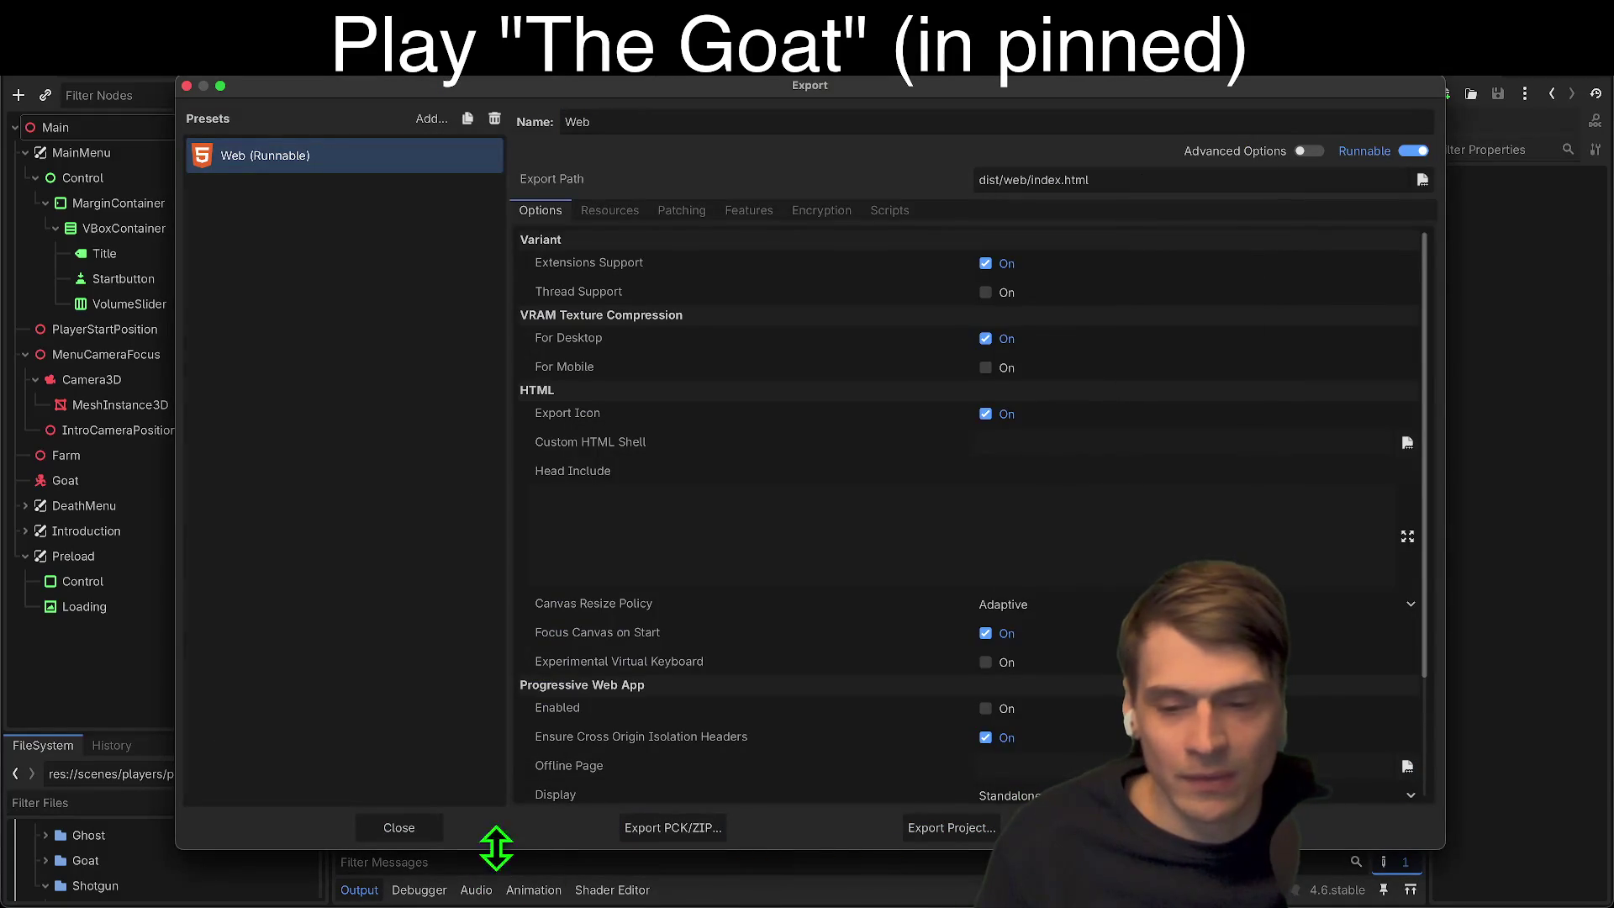
pyautogui.click(399, 827)
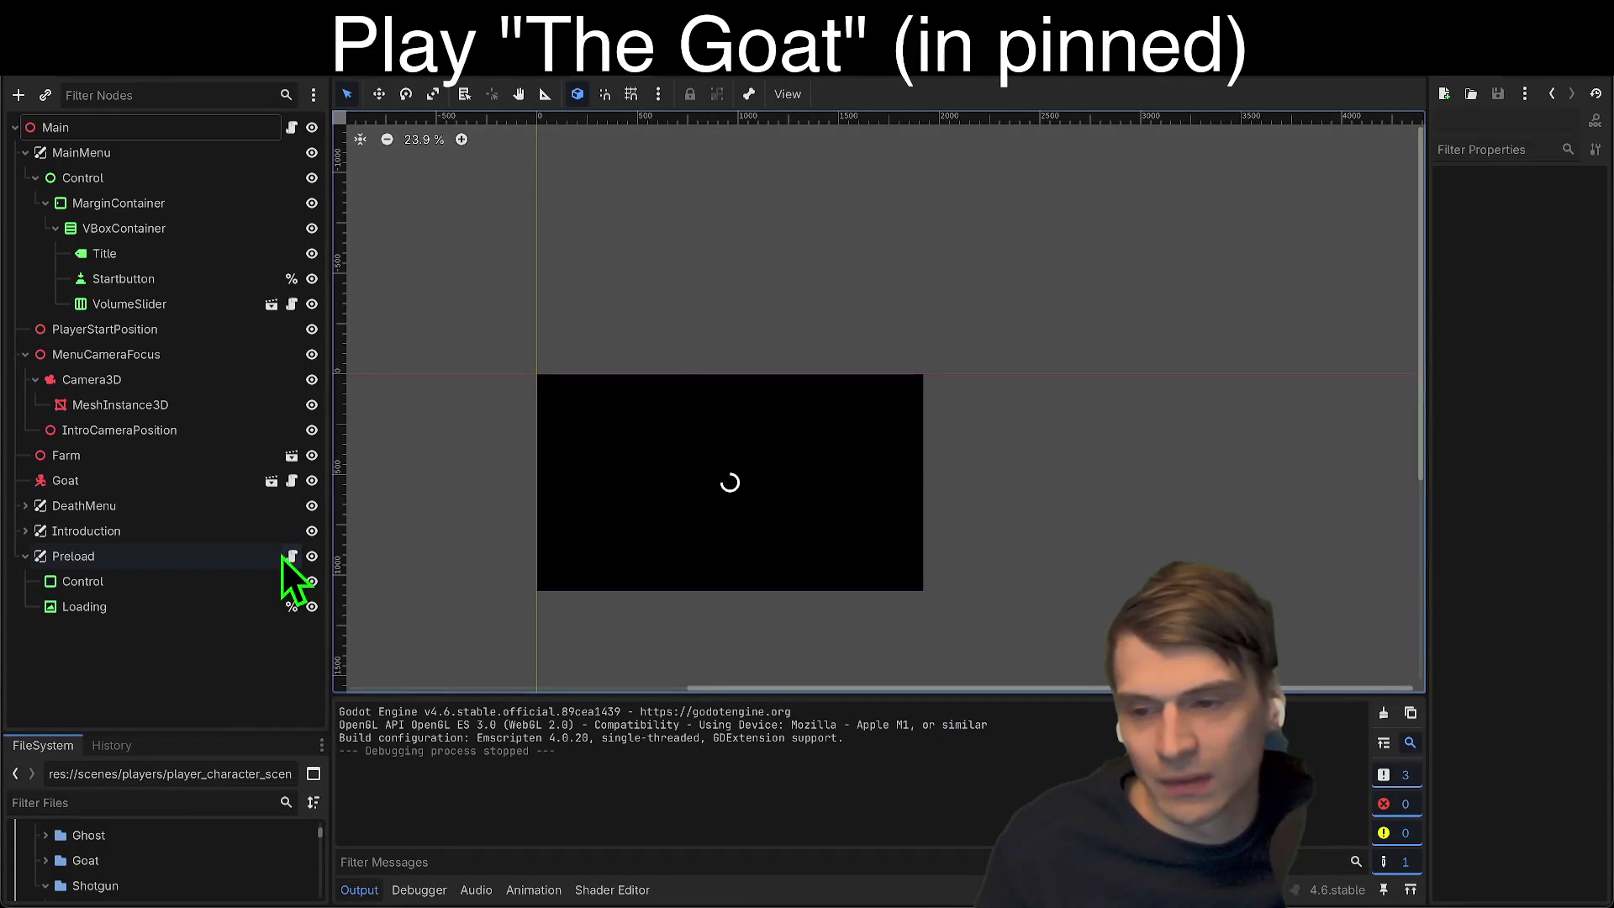
# Step: Select the Preload node and run the exported build in the browser
pyautogui.moveTo(84, 556)
pyautogui.mouseDown()
pyautogui.moveTo(138, 261)
pyautogui.moveTo(79, 551)
pyautogui.mouseUp()
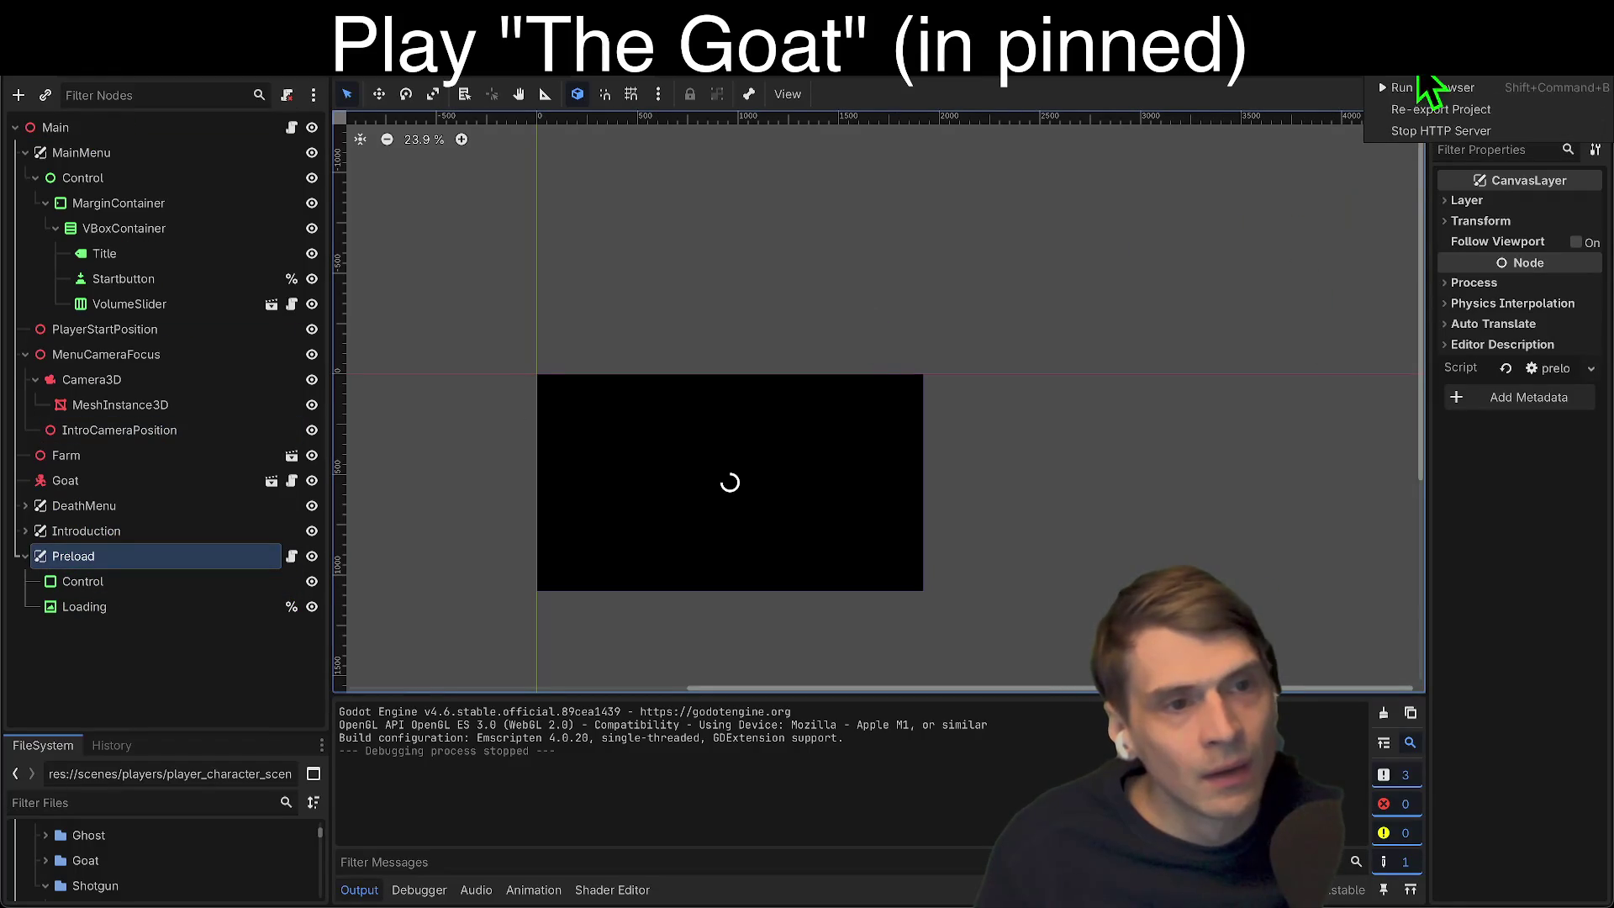
pyautogui.click(1415, 85)
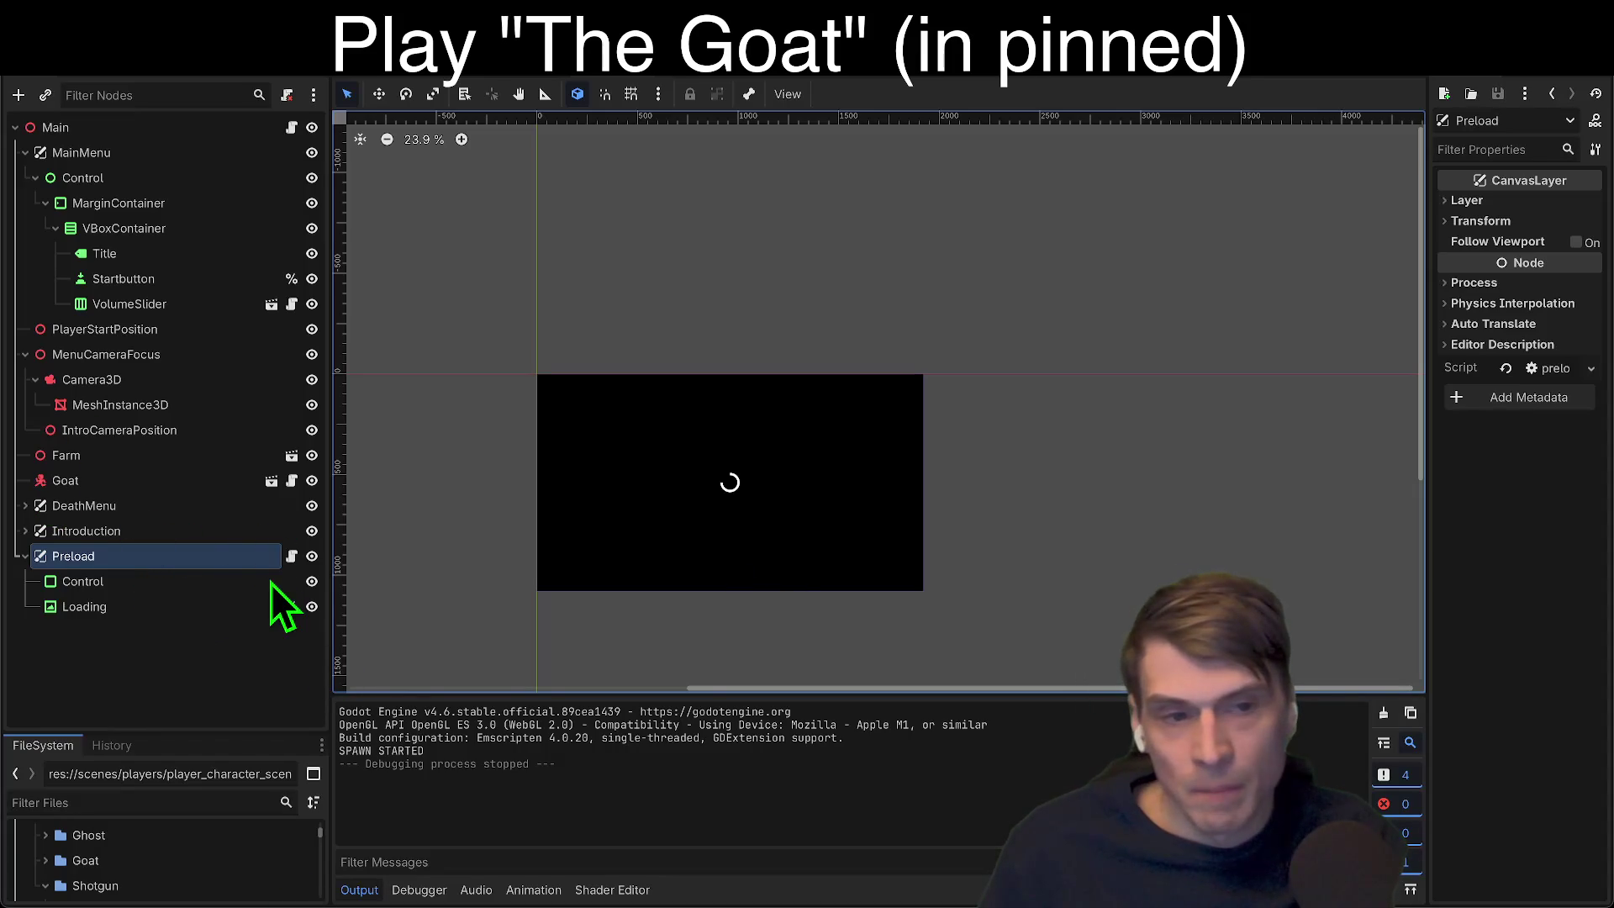
pyautogui.click(291, 606)
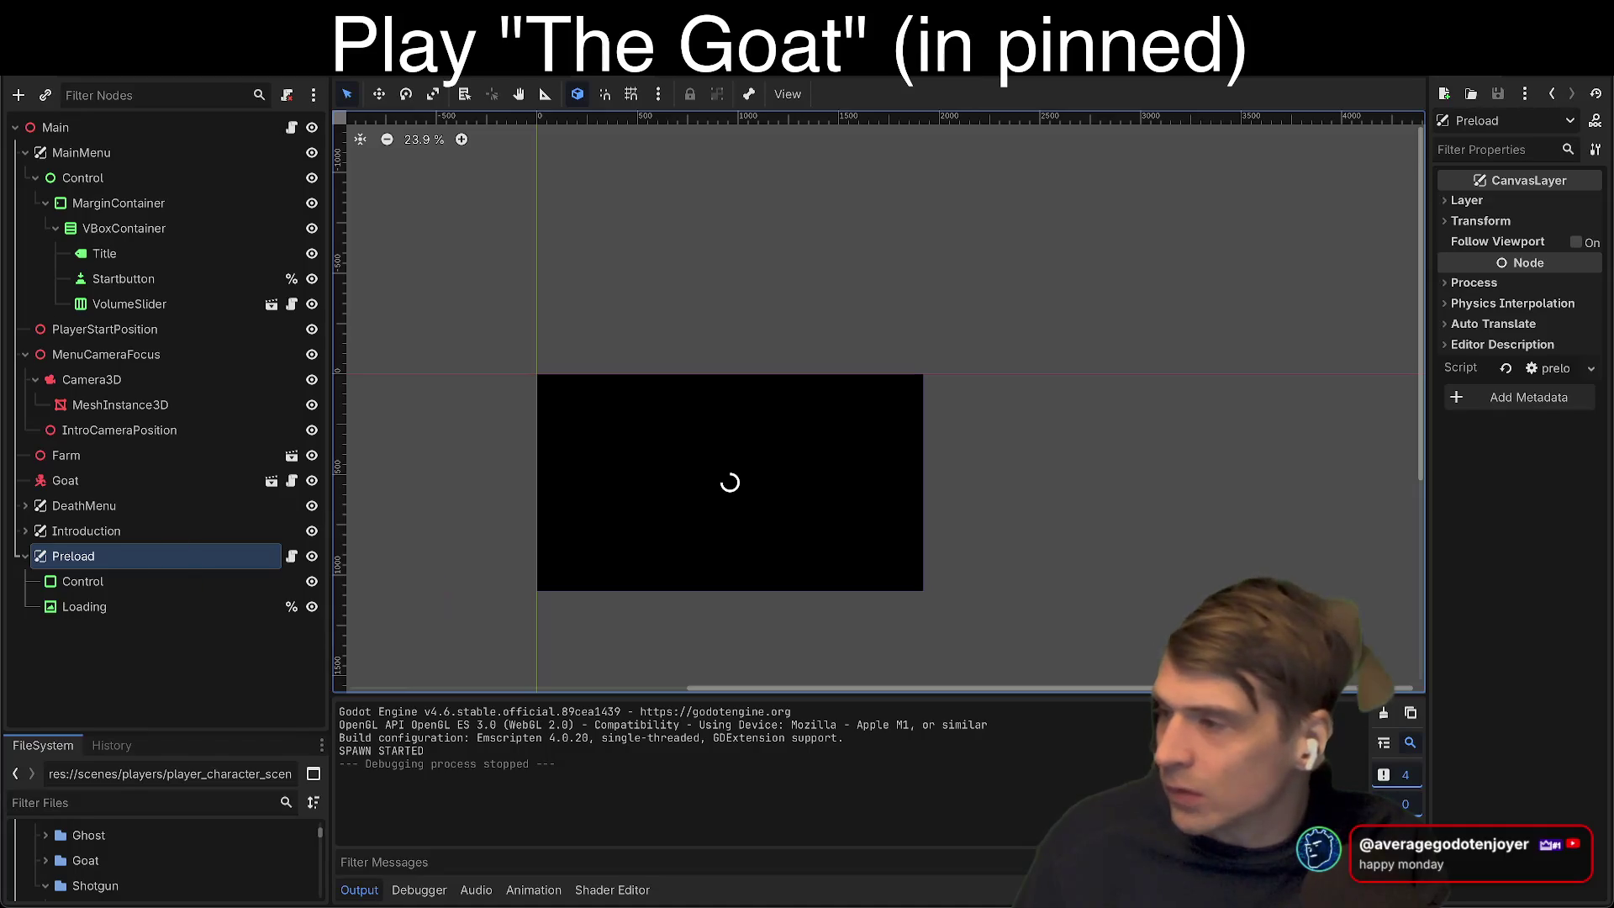
# Step: Switch from the Godot editor to the browser's itch.io Creator Dashboard
pyautogui.press('super+Tab')
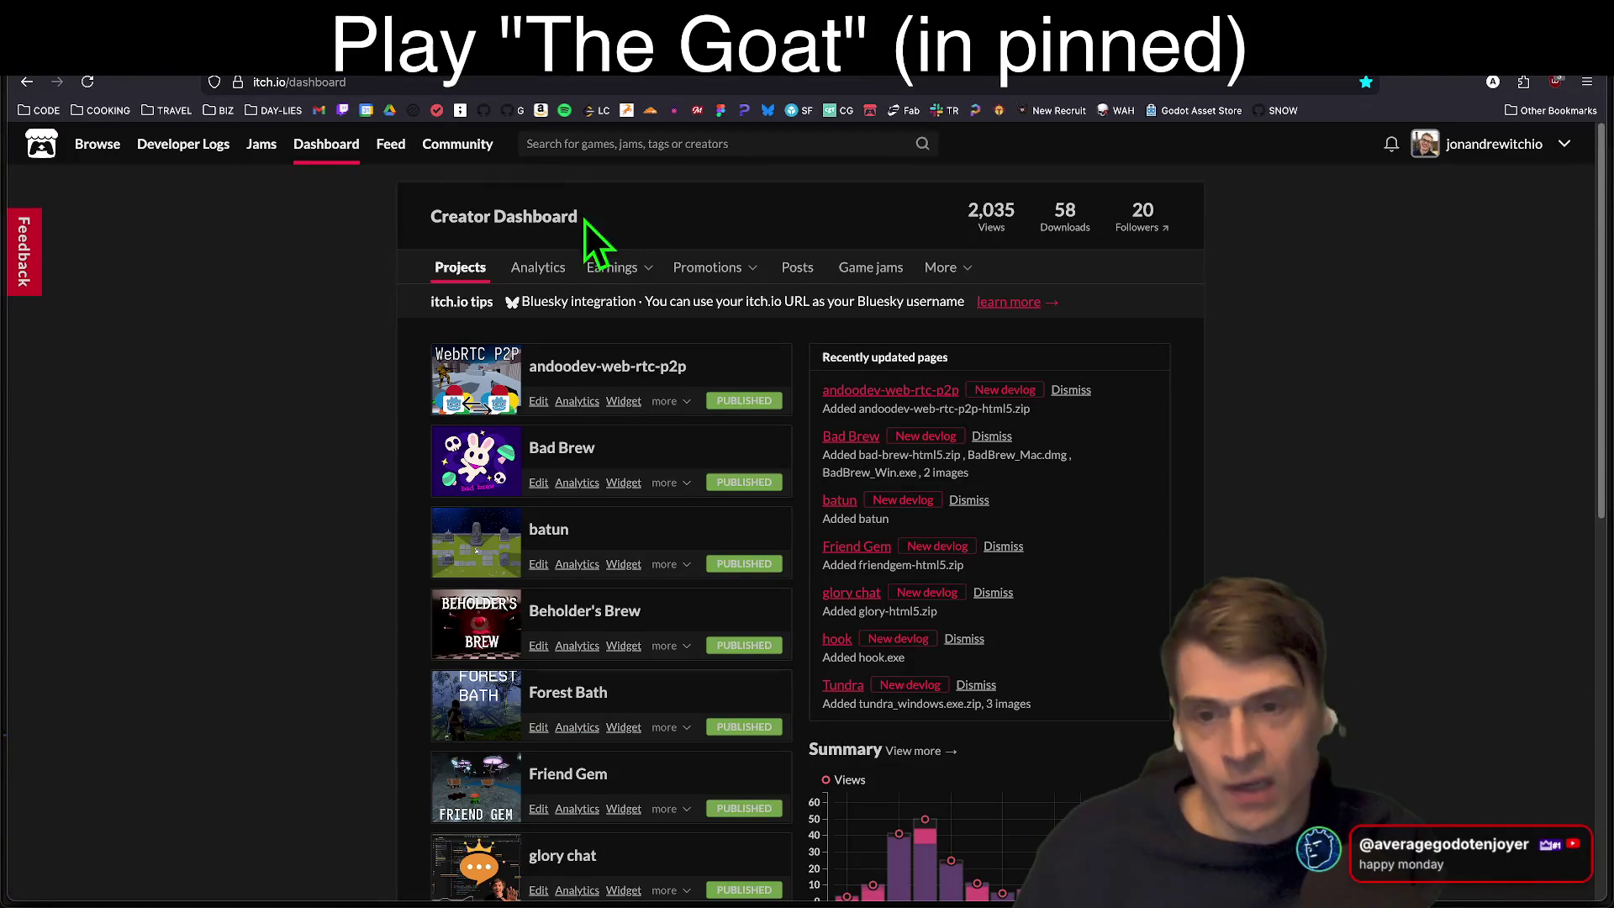
# Step: Browse itch.io to your profile, open The Goat's page, then close that tab
pyautogui.click(96, 144)
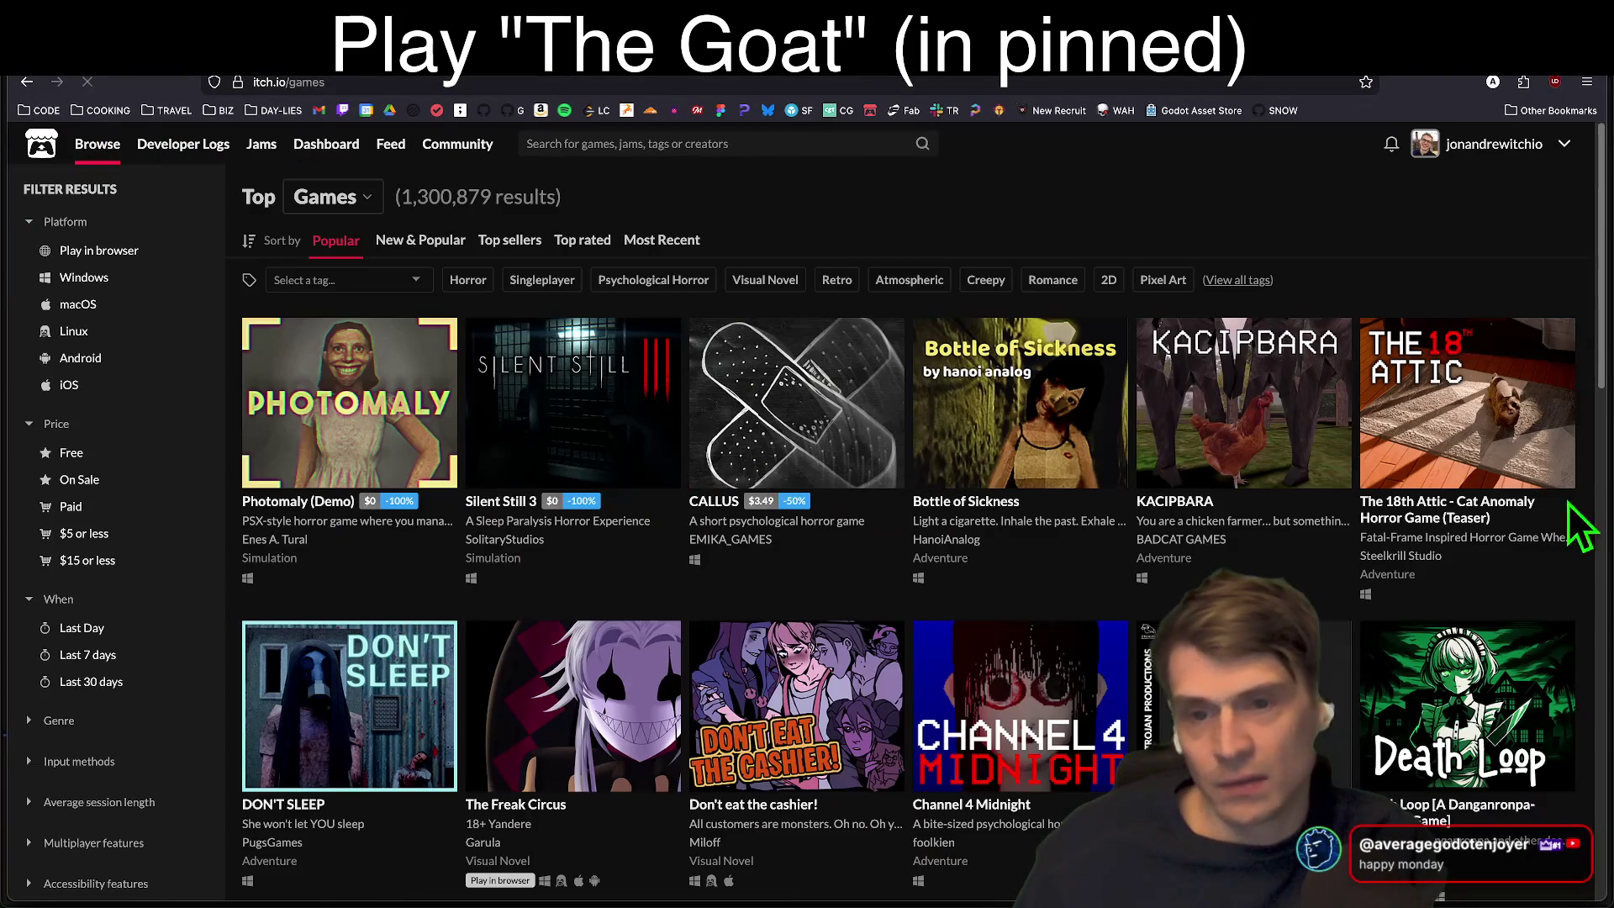
pyautogui.click(1494, 144)
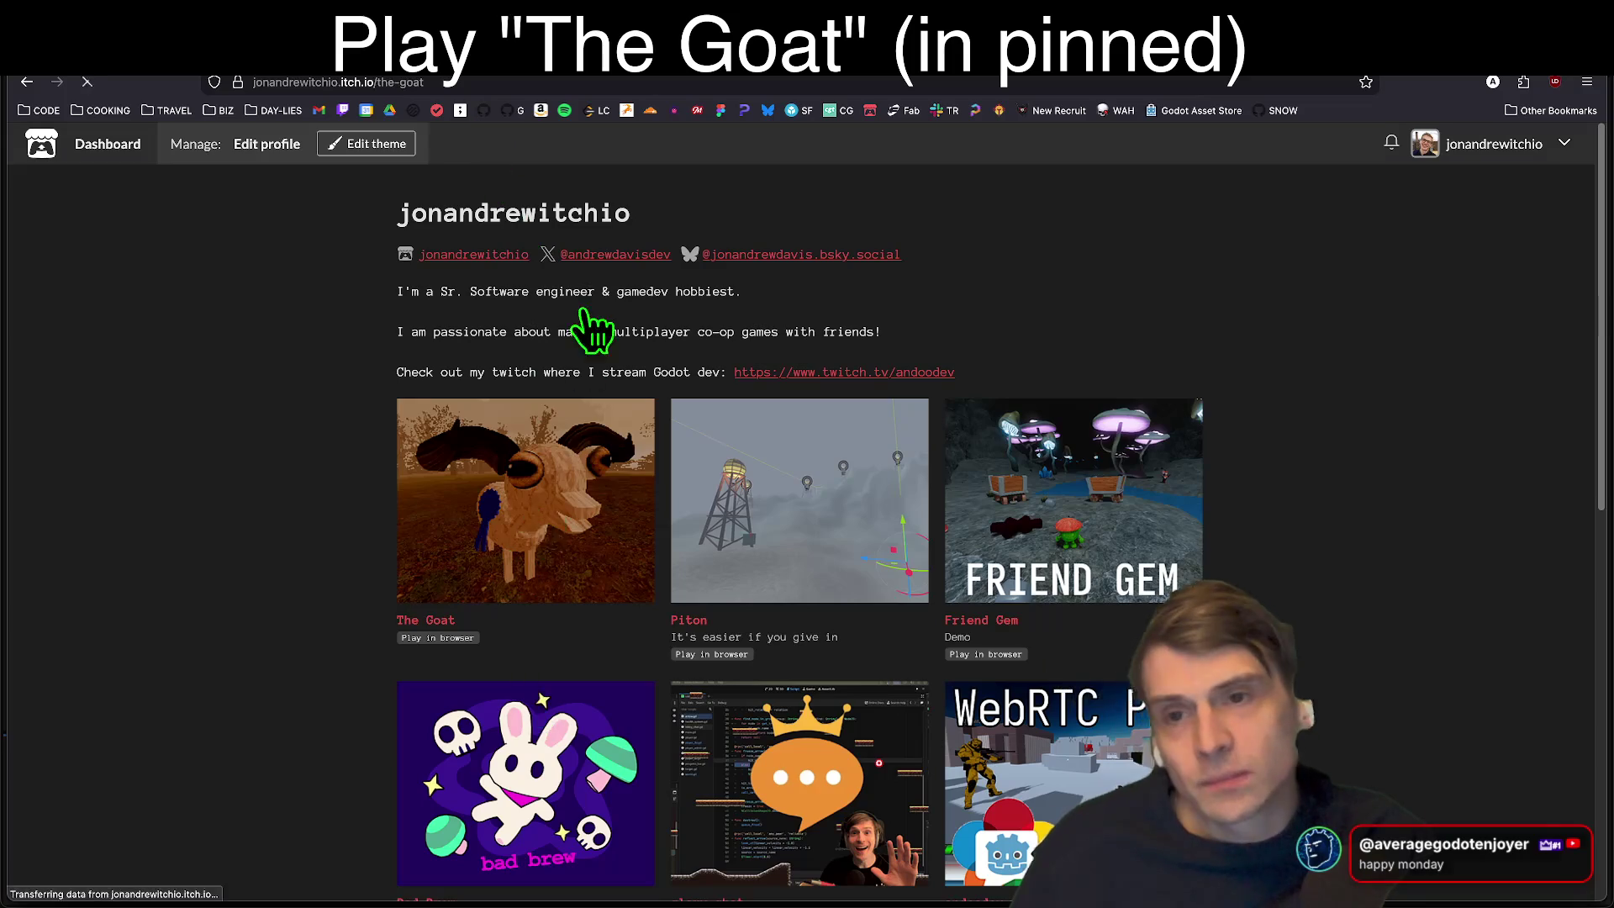
pyautogui.click(504, 421)
pyautogui.hotkey('ctrl', 'l')
pyautogui.hotkey('ctrl', 'Tab')
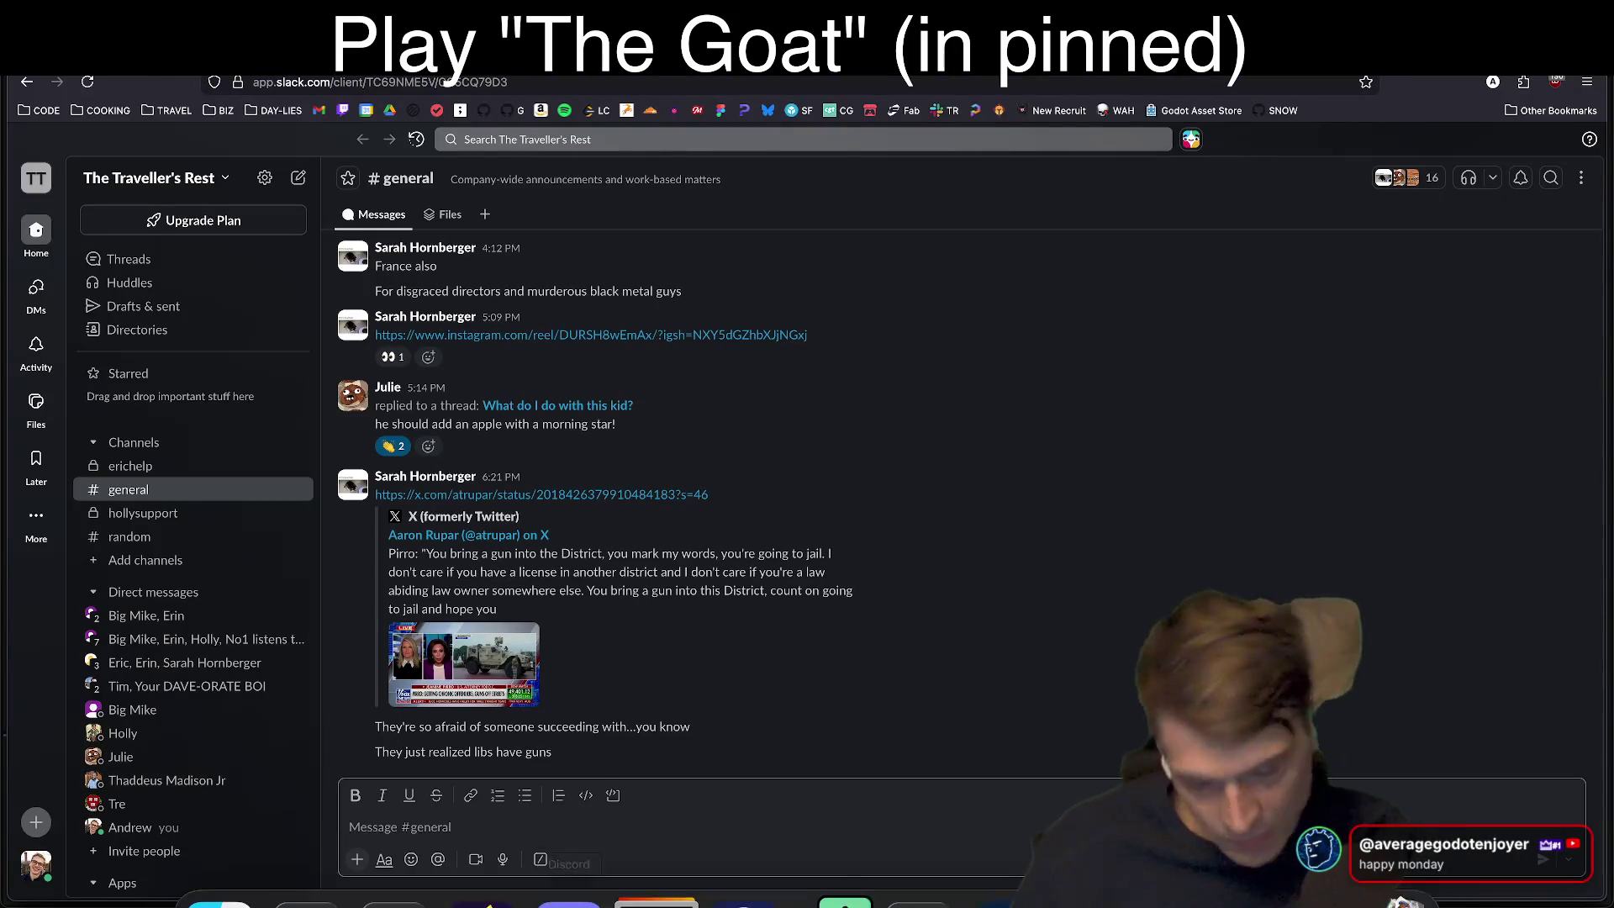
# Step: Launch a new Google Chrome window from Spotlight search
pyautogui.press('super+space')
pyautogui.write('chr')
pyautogui.press('Return')
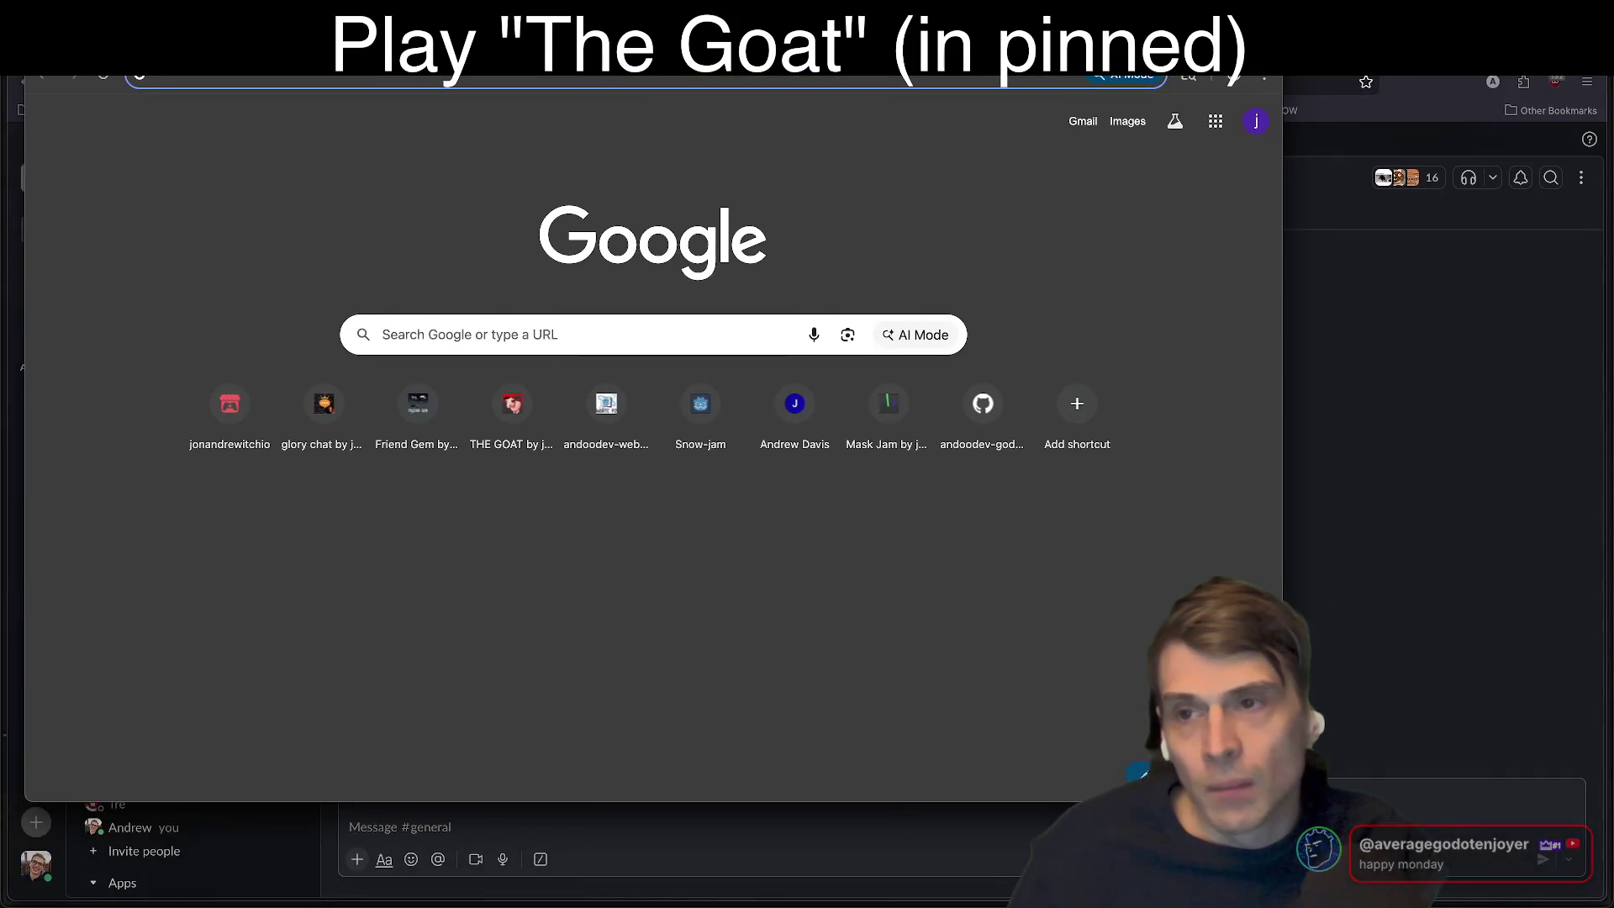
# Step: Maximize Chrome and load The Goat's page by entering 'the goat'
pyautogui.hotkey('ctrl', 'alt', 'Return')
pyautogui.write('the goat')
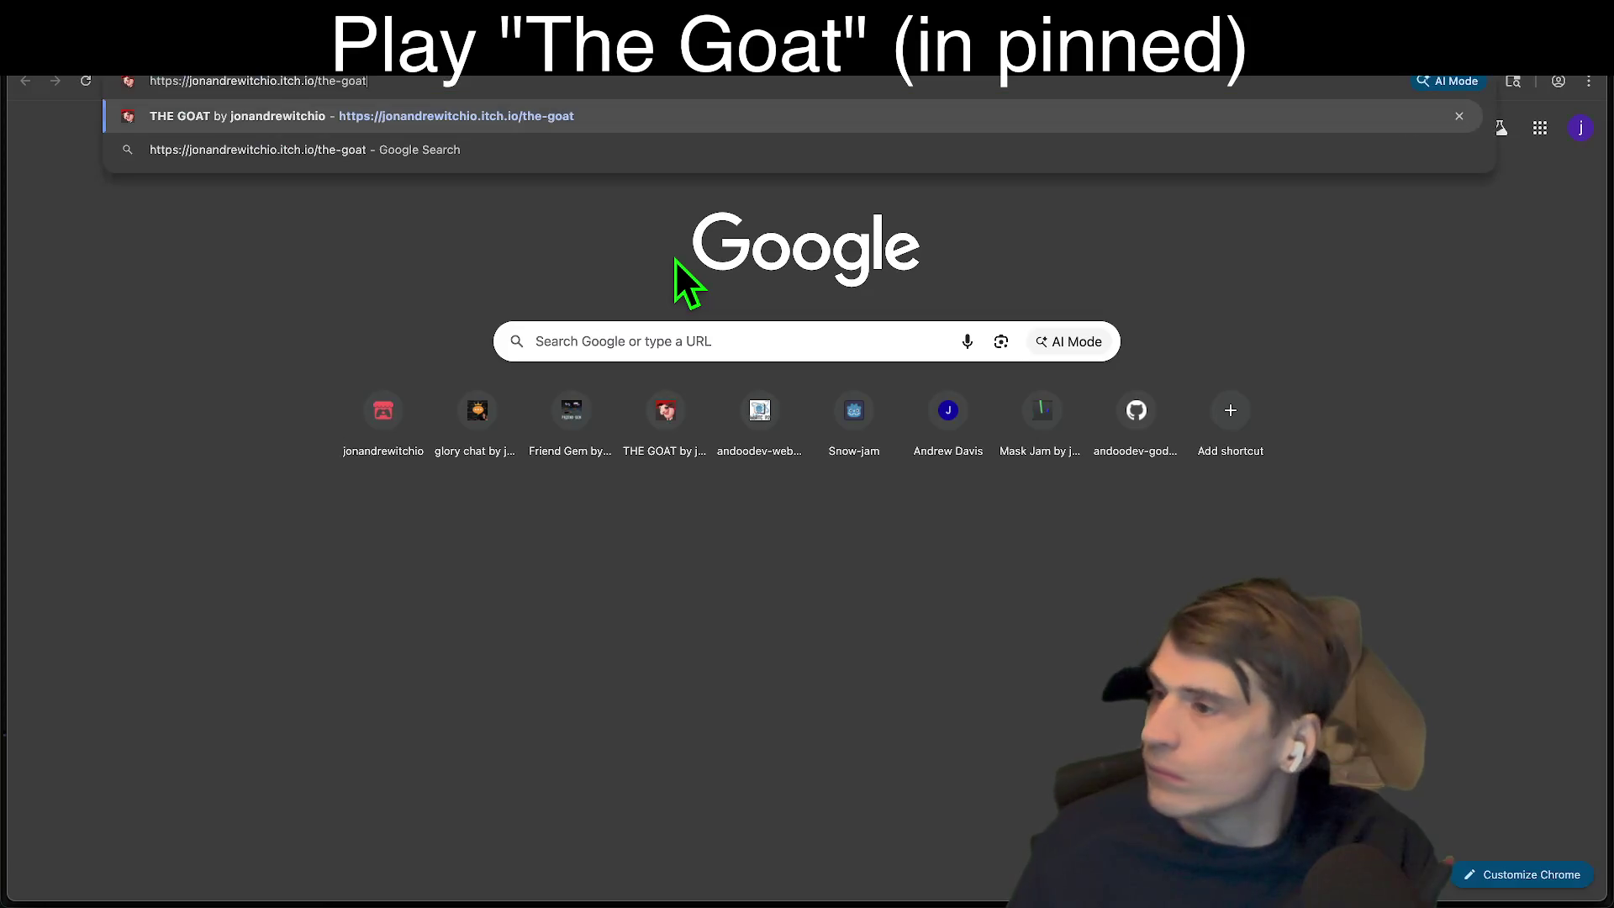
pyautogui.press('Return')
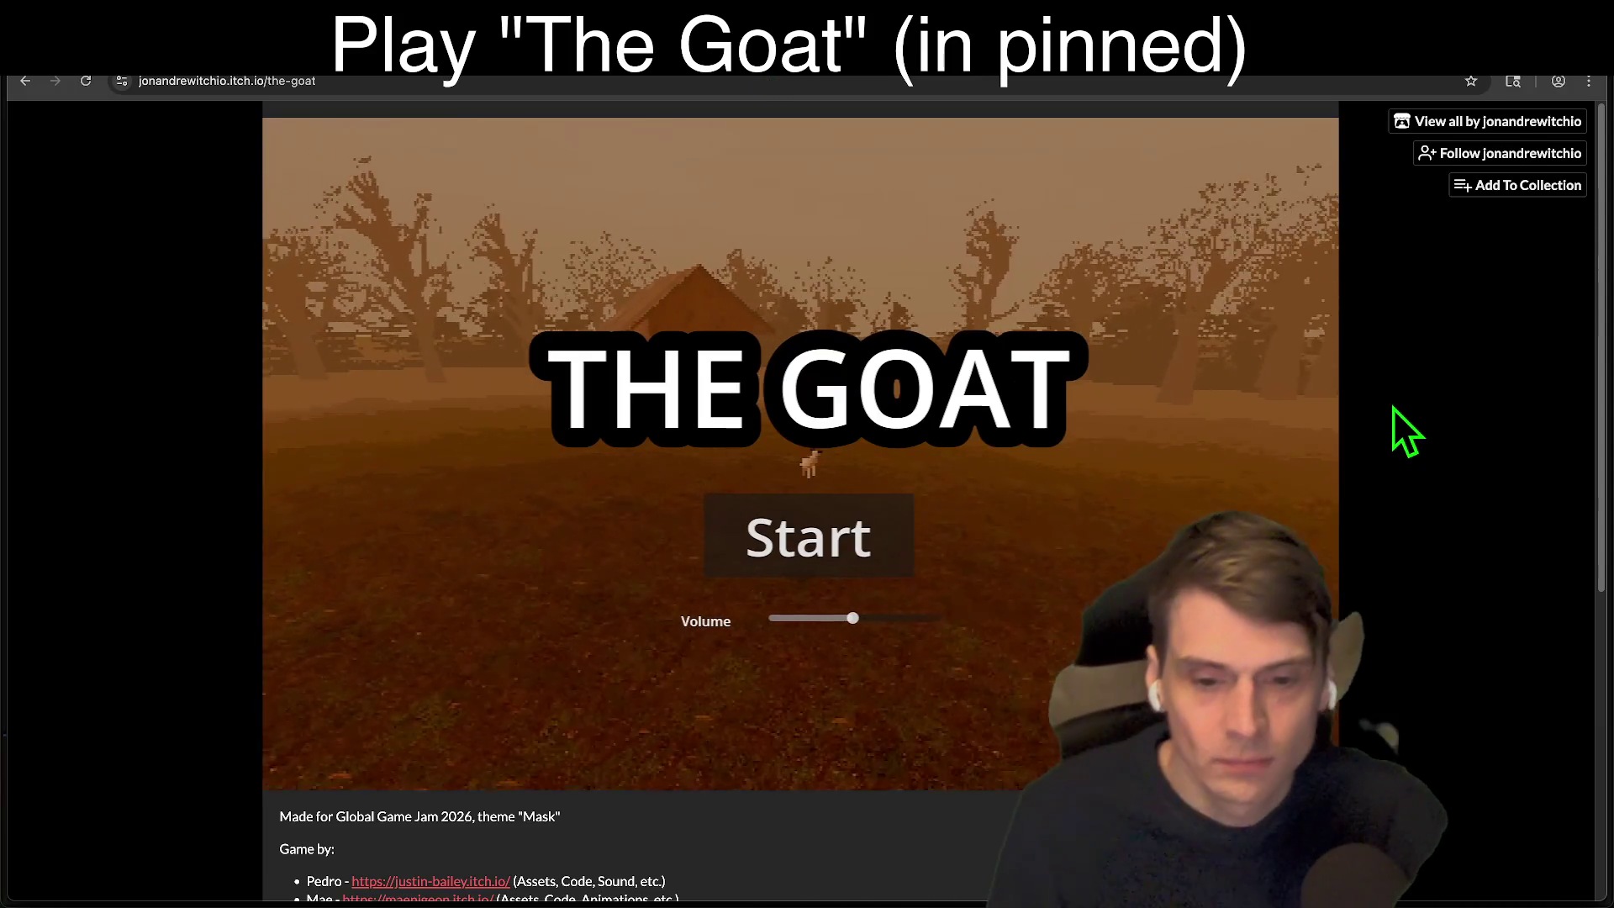
# Step: Start The Goat and walk through the foggy forest toward the goat, swinging once
pyautogui.click(819, 532)
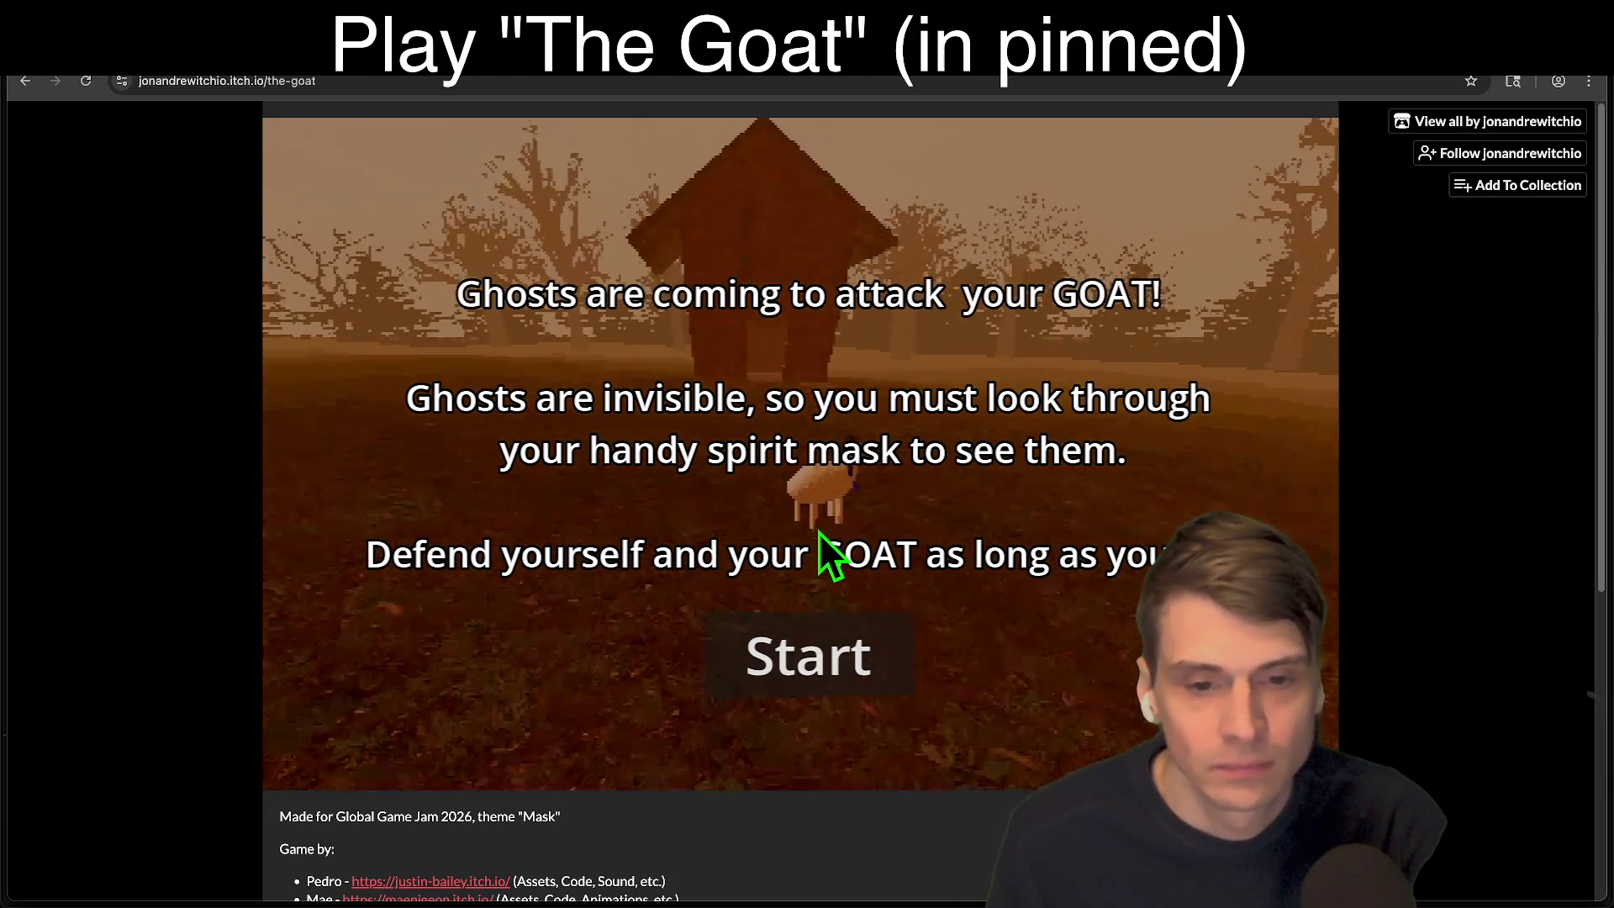
pyautogui.click(839, 639)
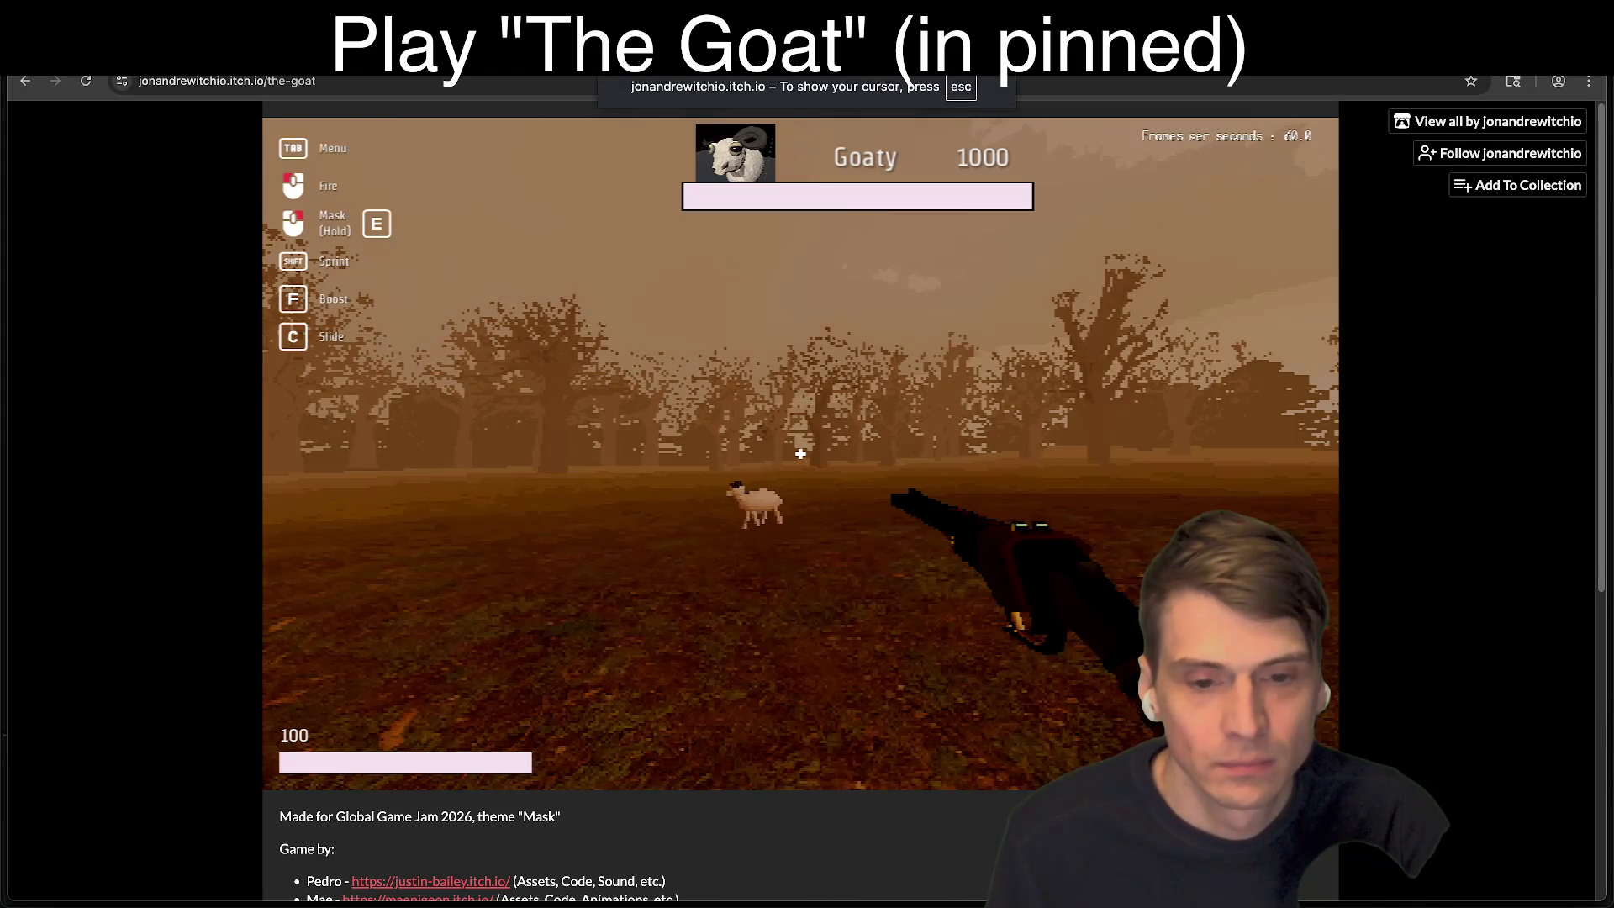
pyautogui.press('w')
pyautogui.press('w')
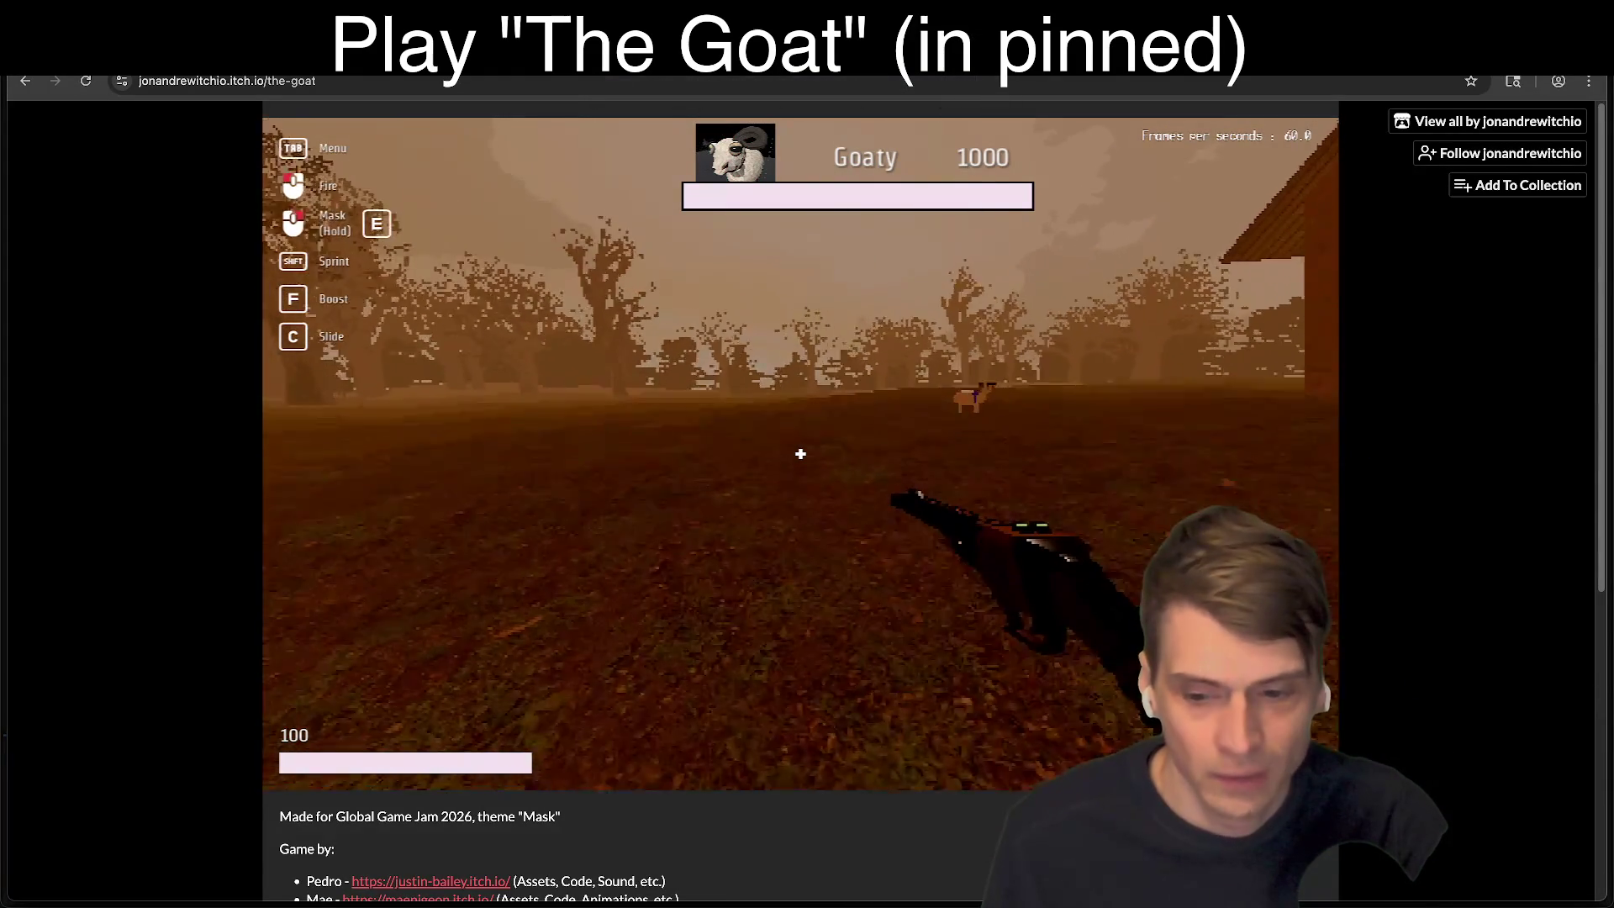
pyautogui.press('w')
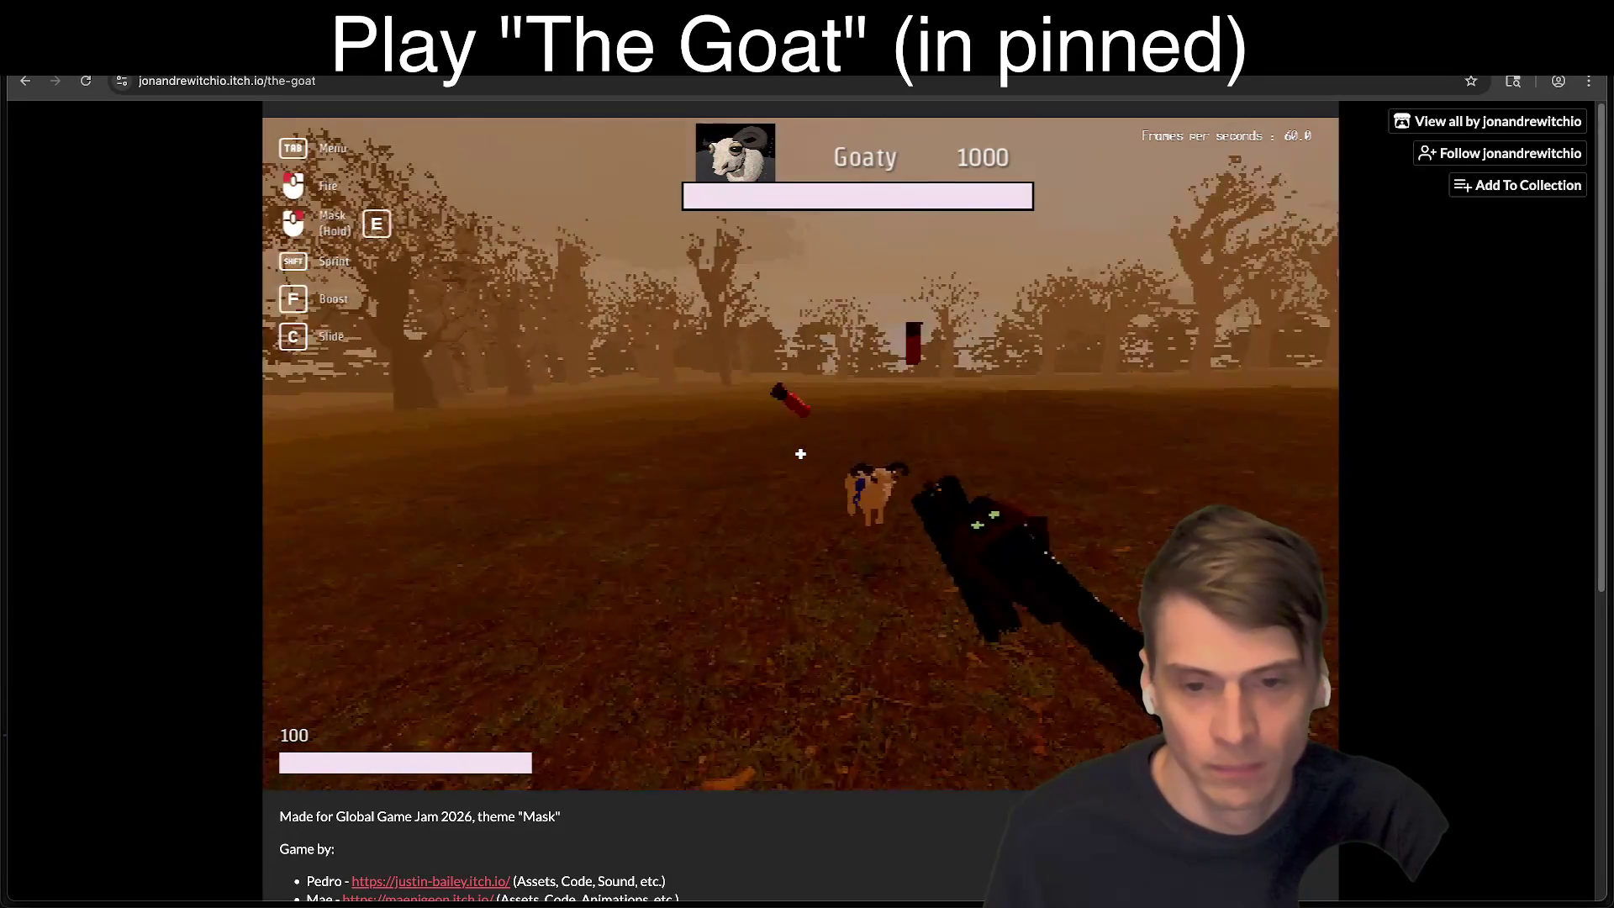
pyautogui.click(800, 454)
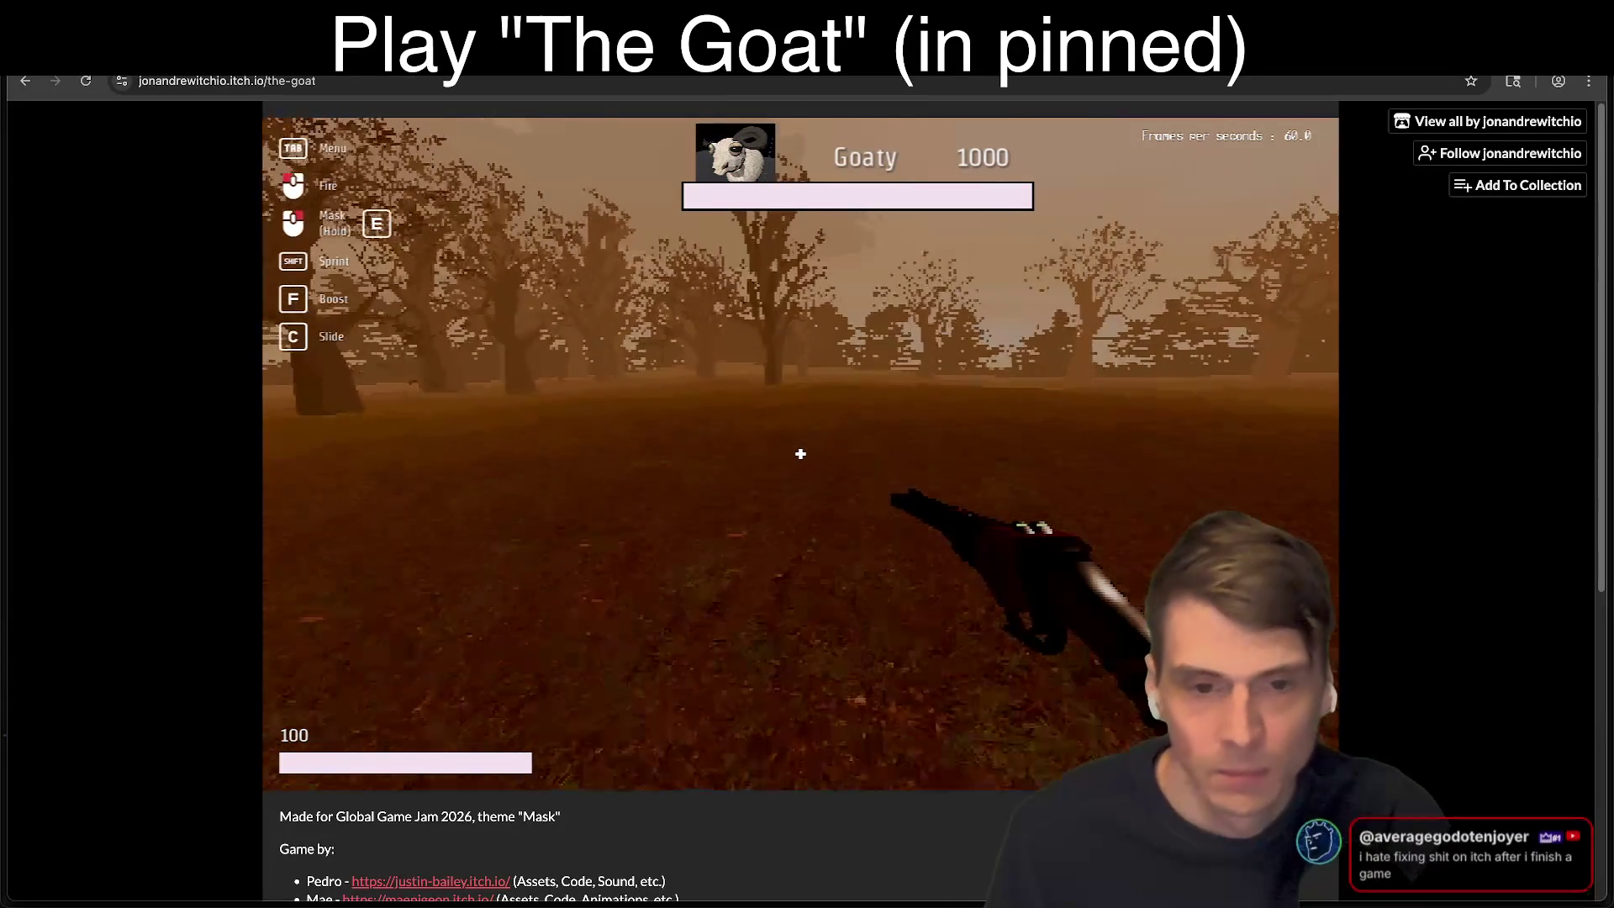
pyautogui.press('w')
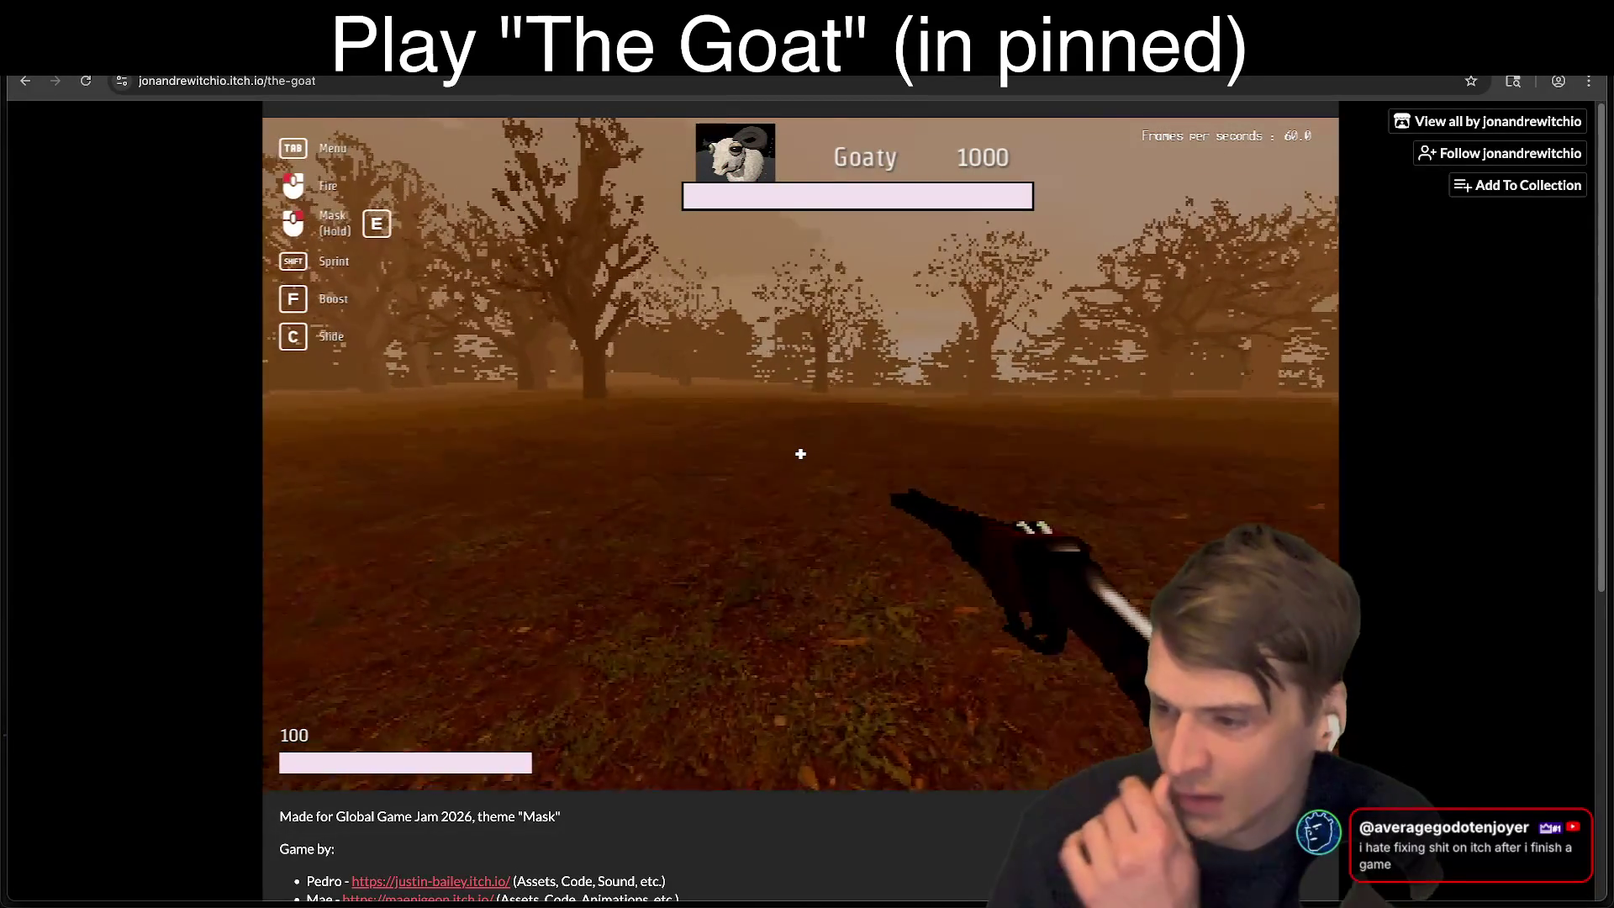
pyautogui.press('w')
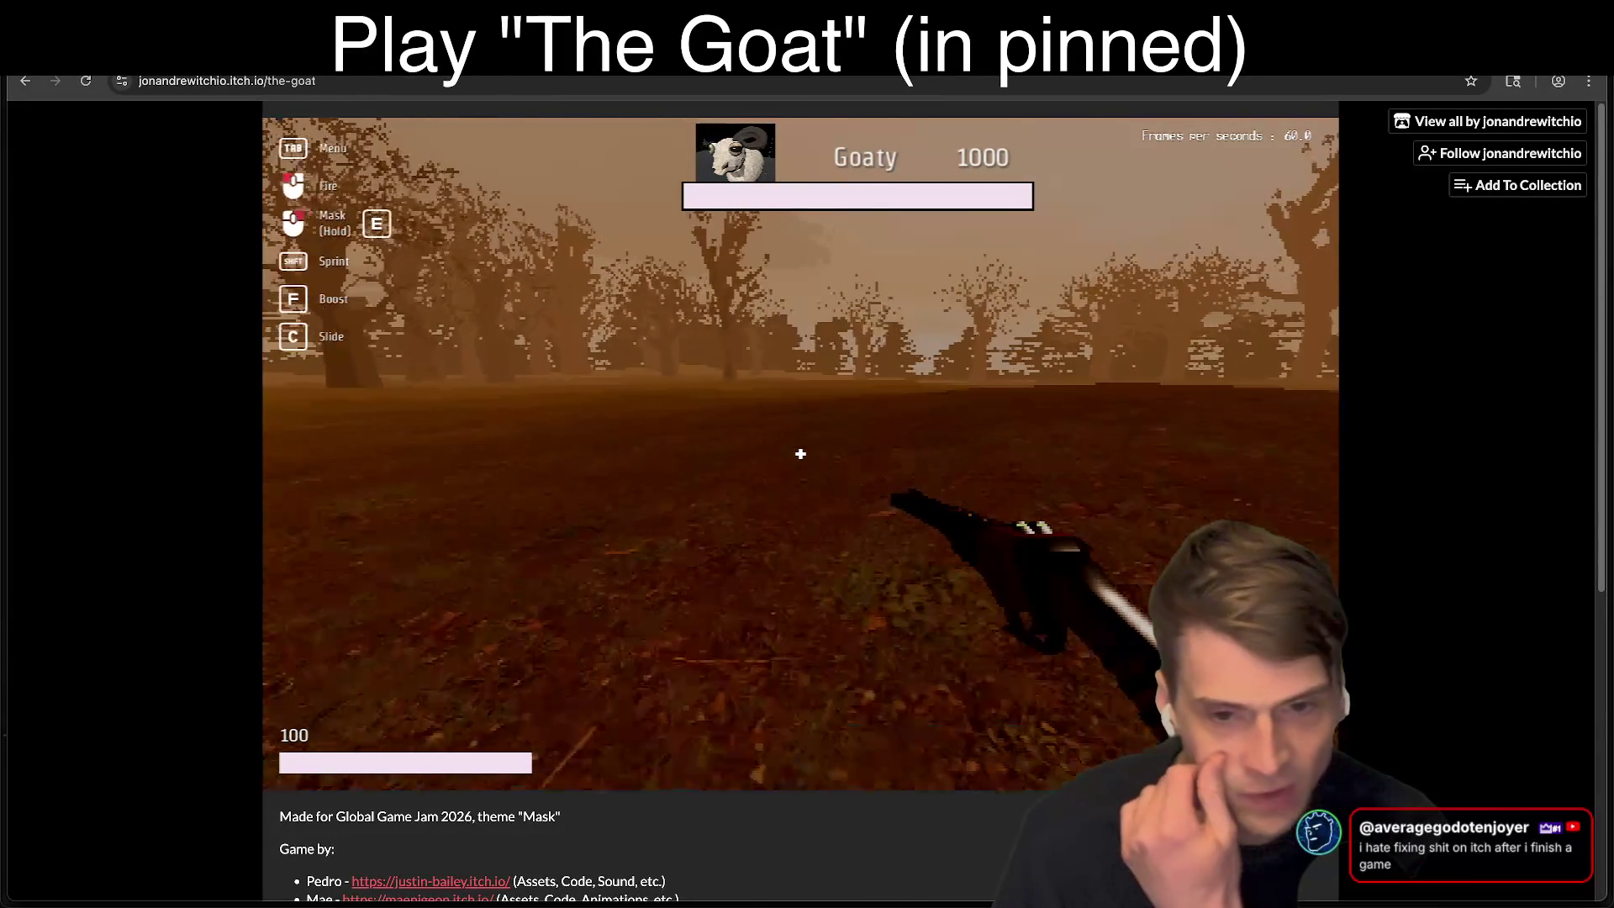
pyautogui.press('w')
pyautogui.press('w')
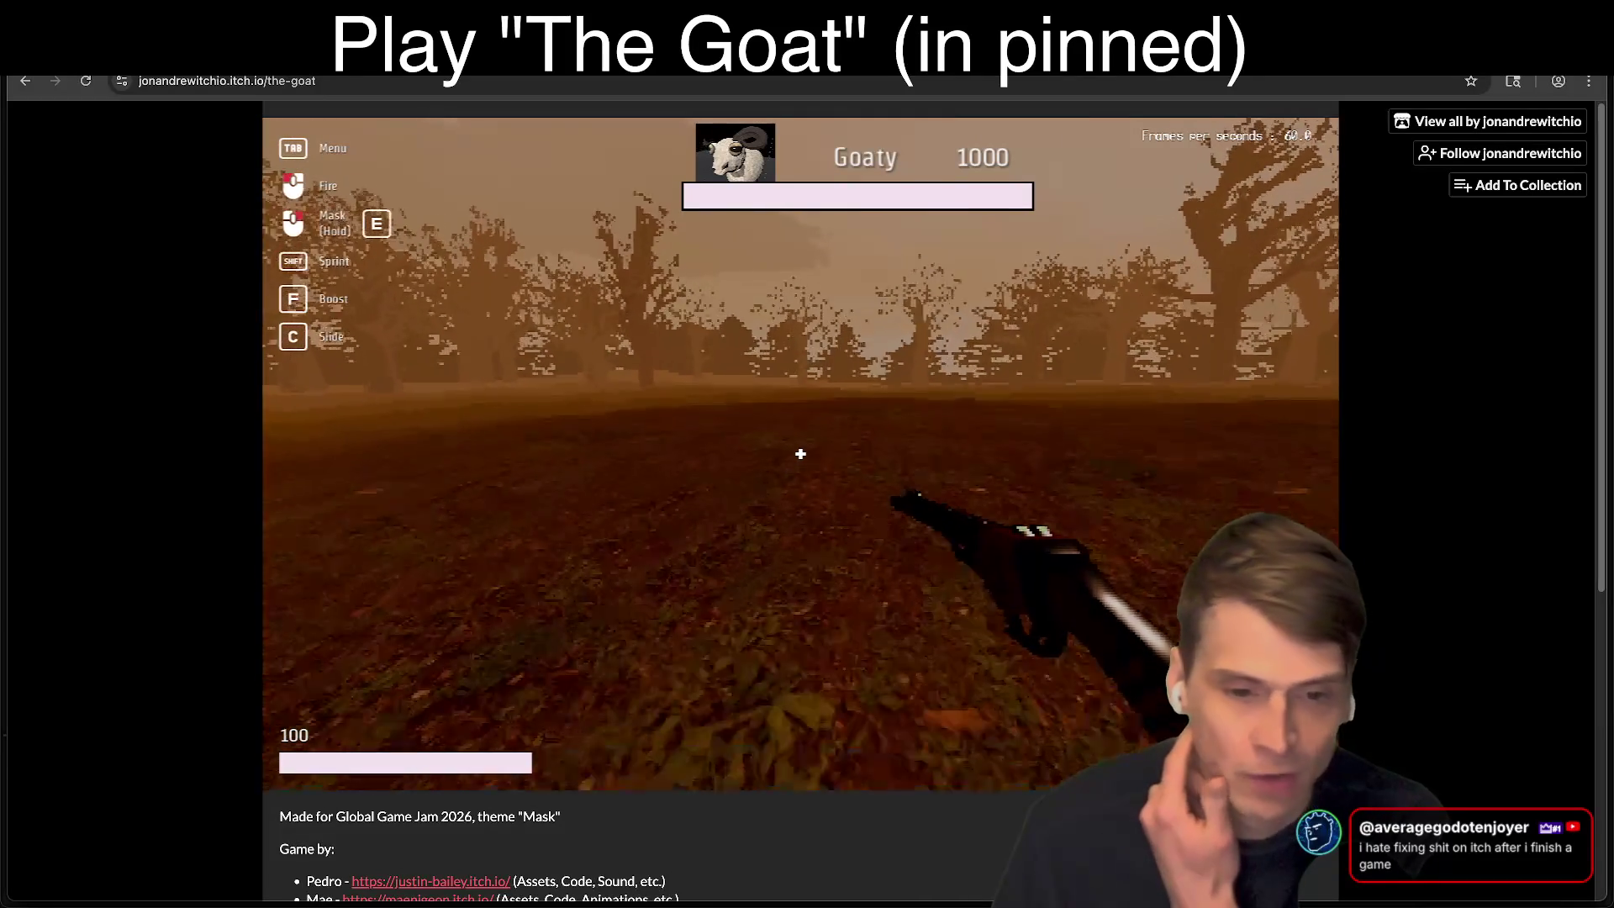
pyautogui.press('w')
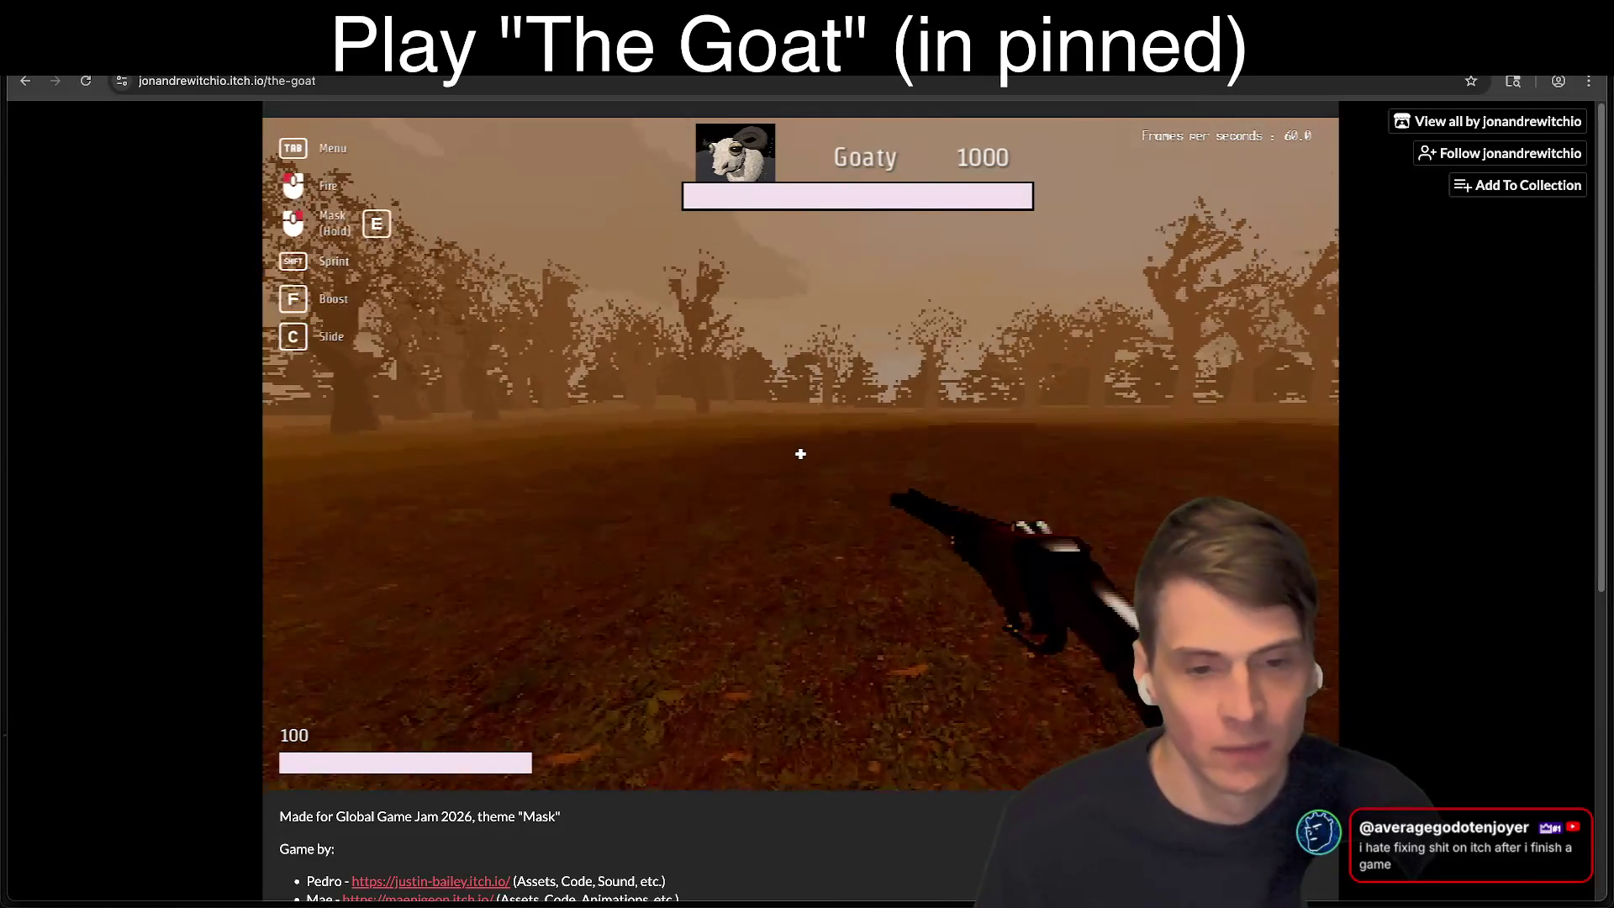
pyautogui.press('w')
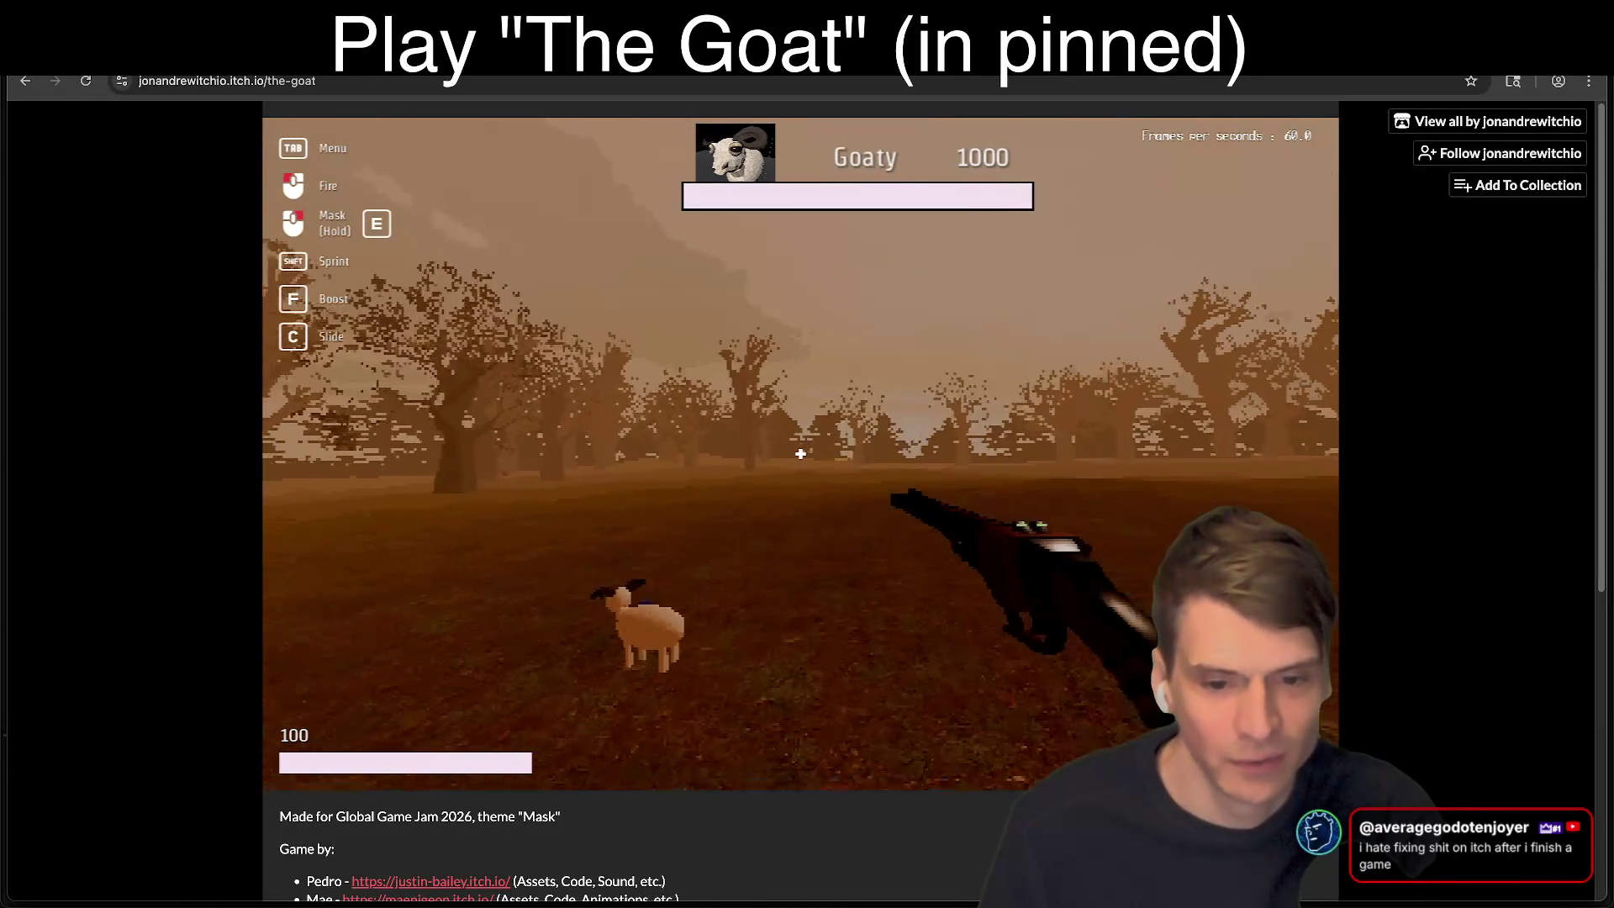
# Step: Put on the goat mask, lift and replace it, then switch to Slack
pyautogui.rightClick(800, 454)
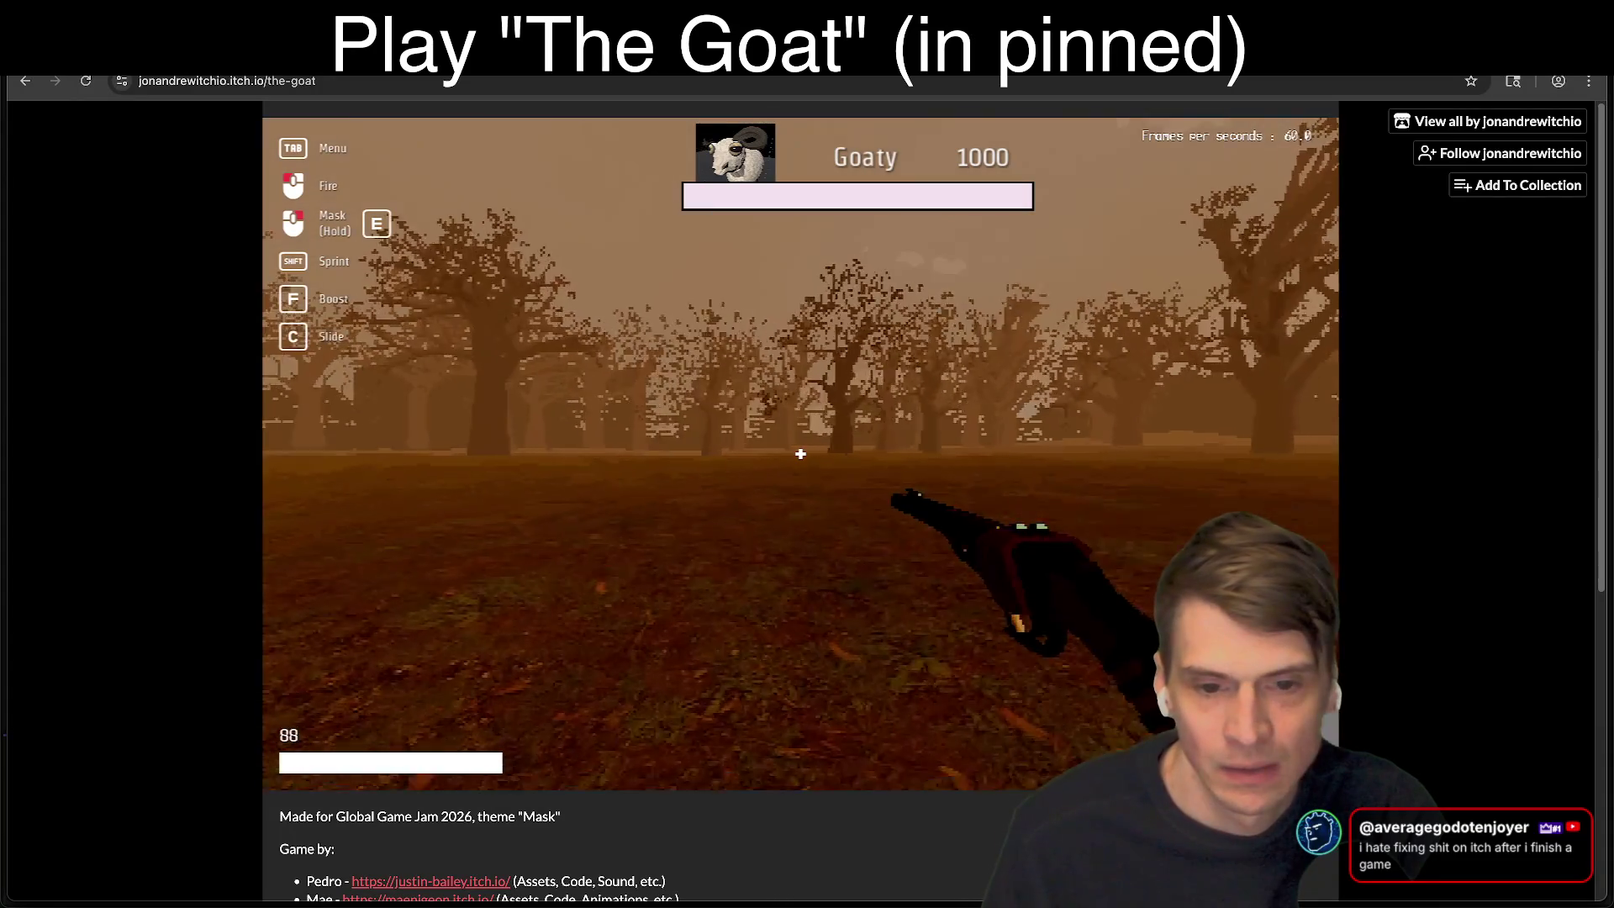
pyautogui.rightClick(800, 454)
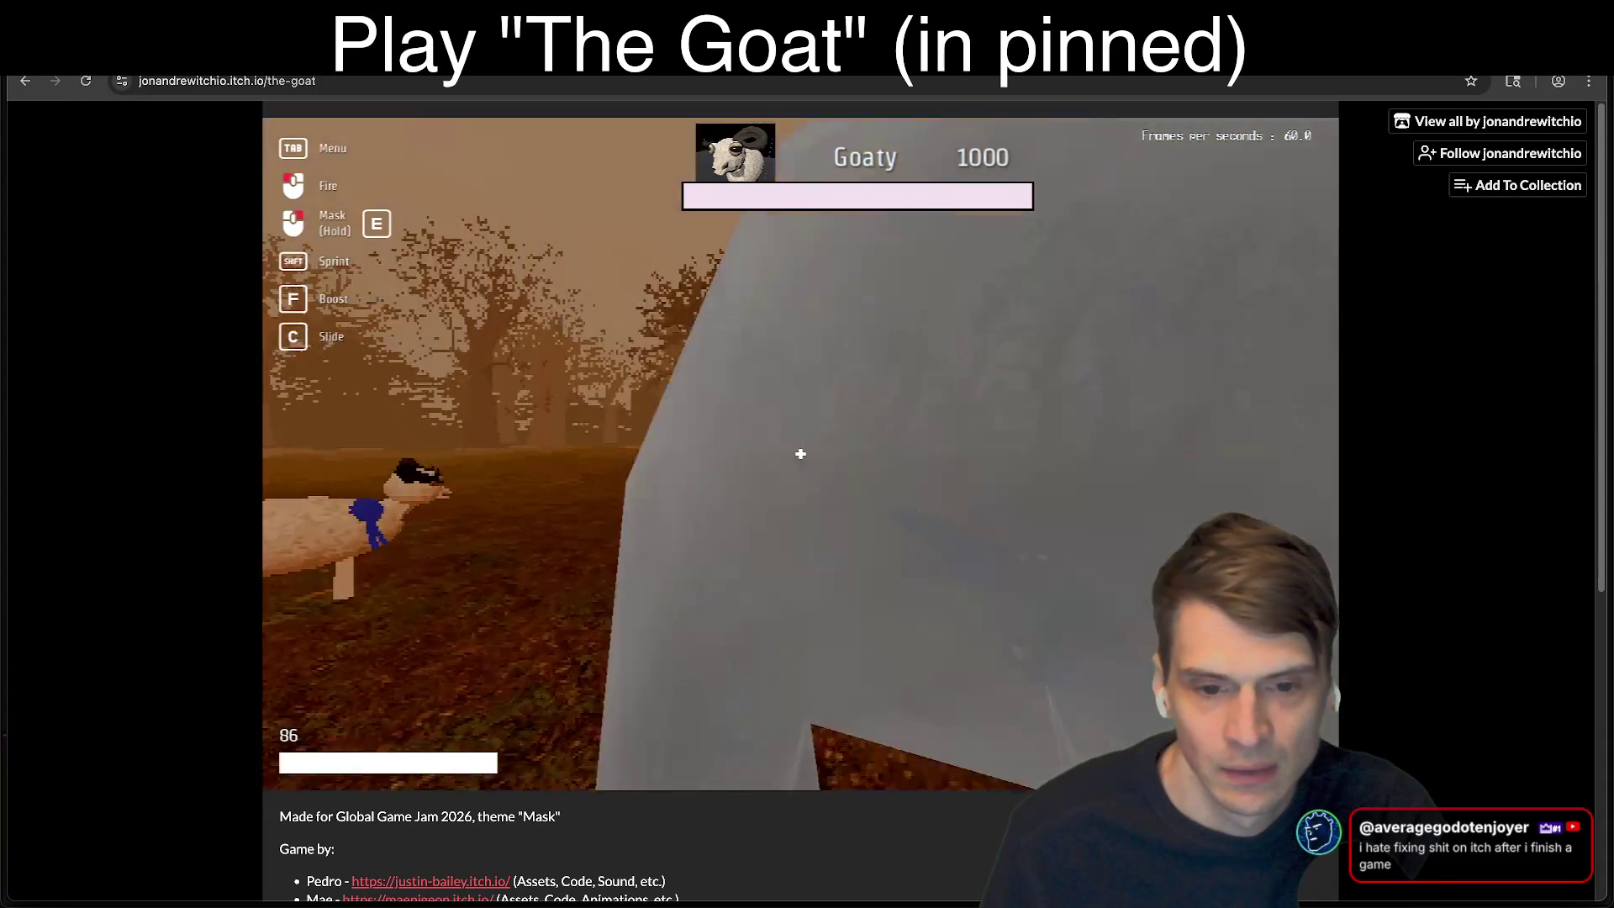
pyautogui.press('super+Tab')
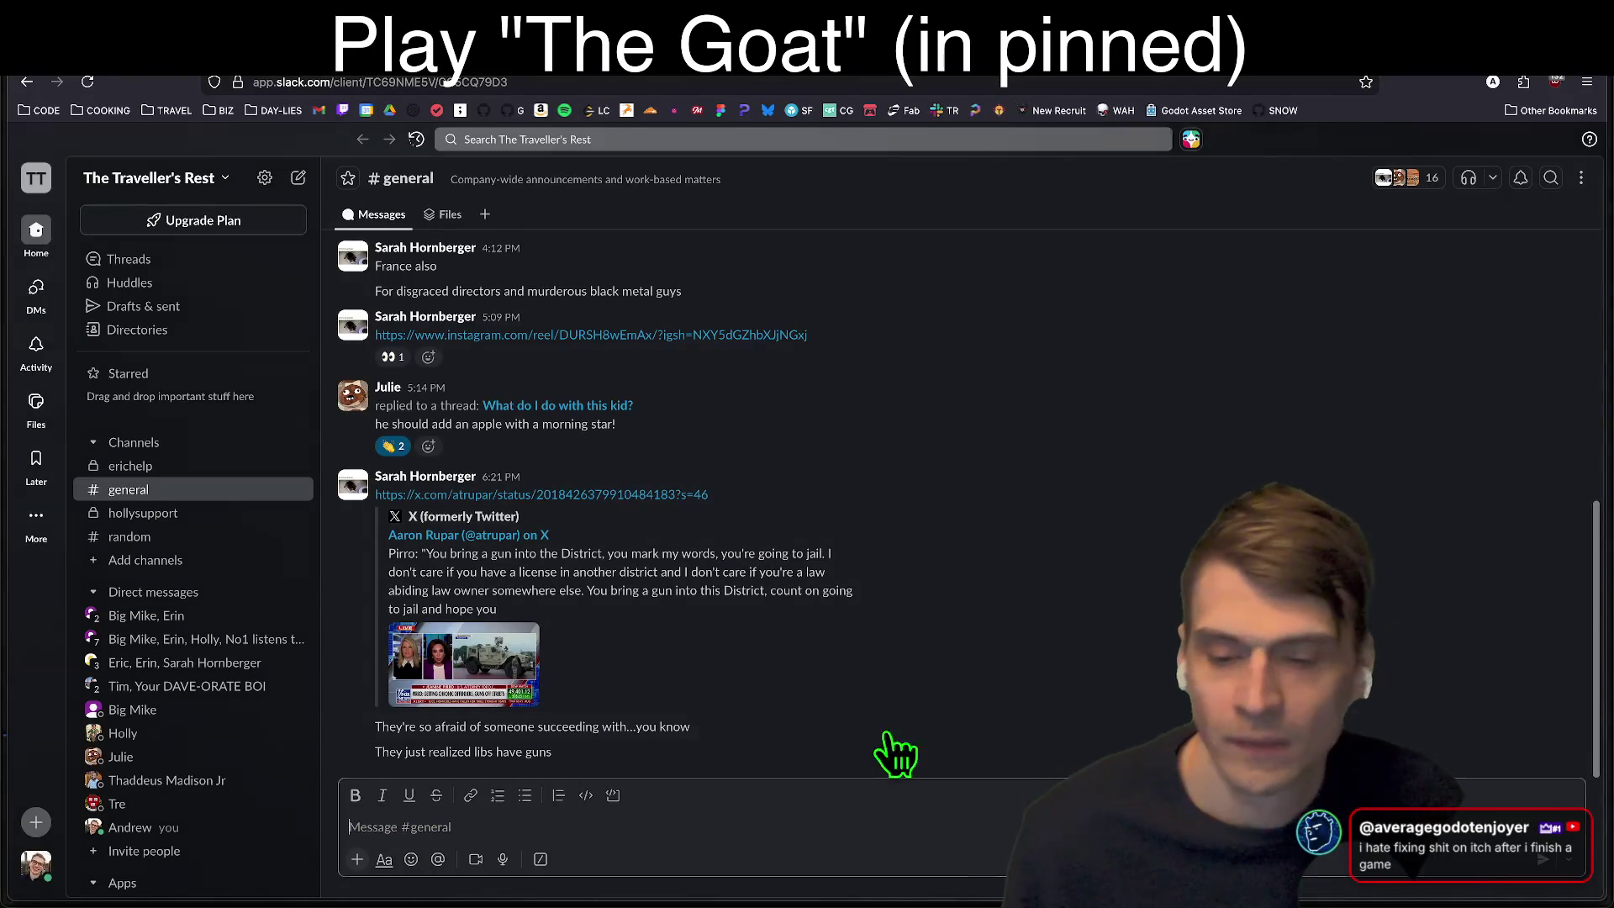
# Step: Cycle through the Reddit, YouTube and Slack tabs, then return to Godot's Preload script
pyautogui.hotkey('ctrl', 'Tab')
pyautogui.hotkey('ctrl', 'Tab')
pyautogui.hotkey('ctrl', 'Tab')
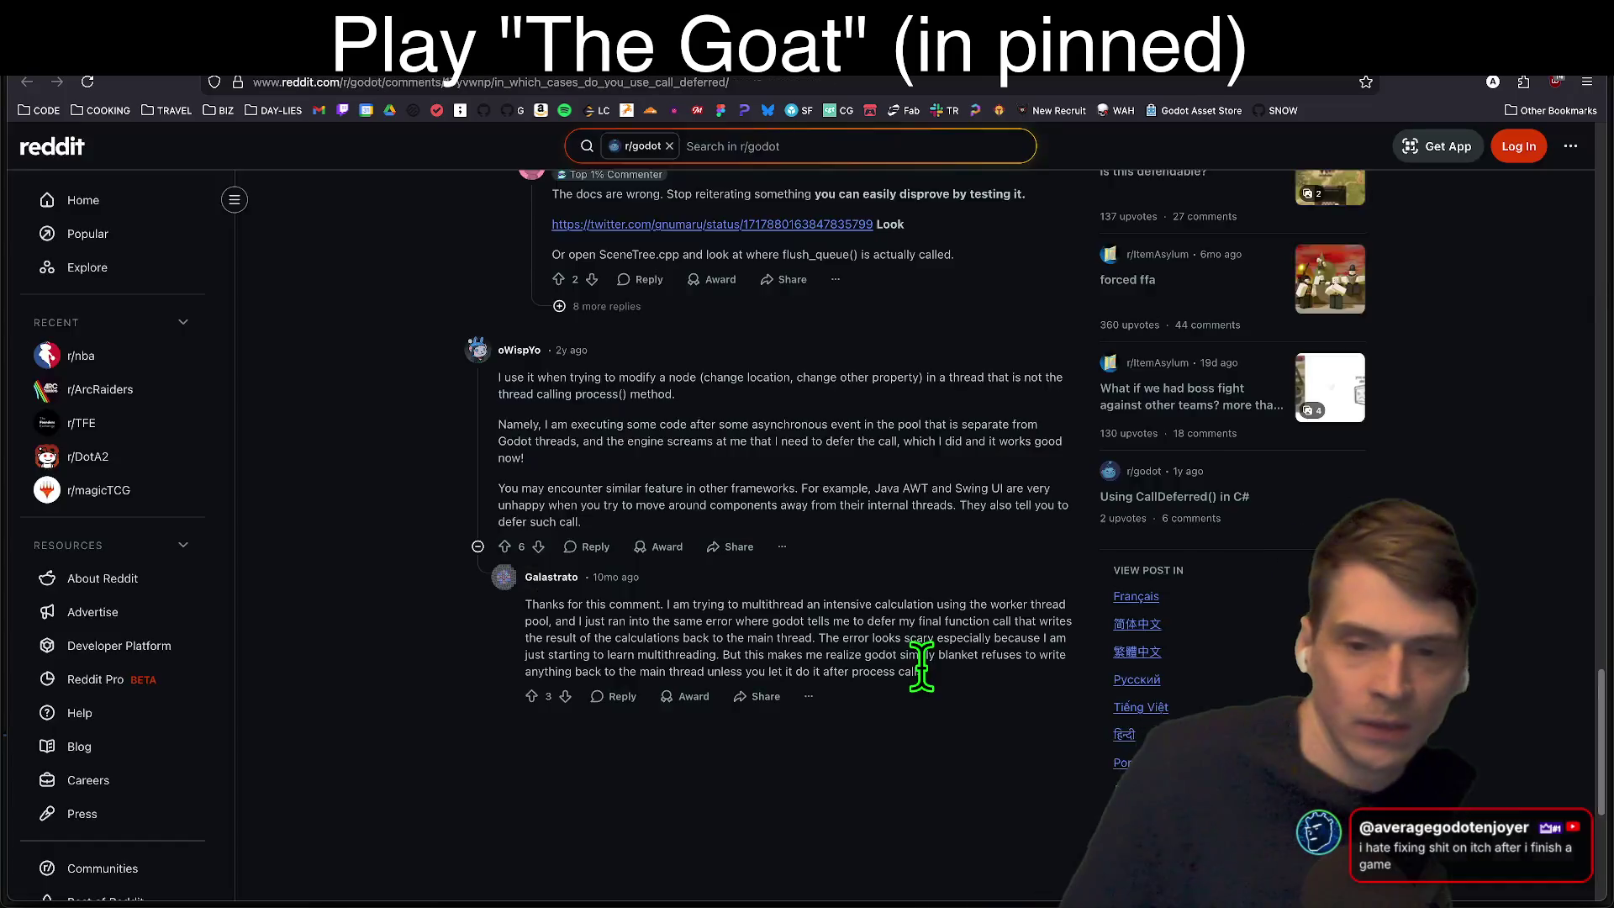
pyautogui.hotkey('ctrl', 'Tab')
pyautogui.hotkey('ctrl', 'Tab')
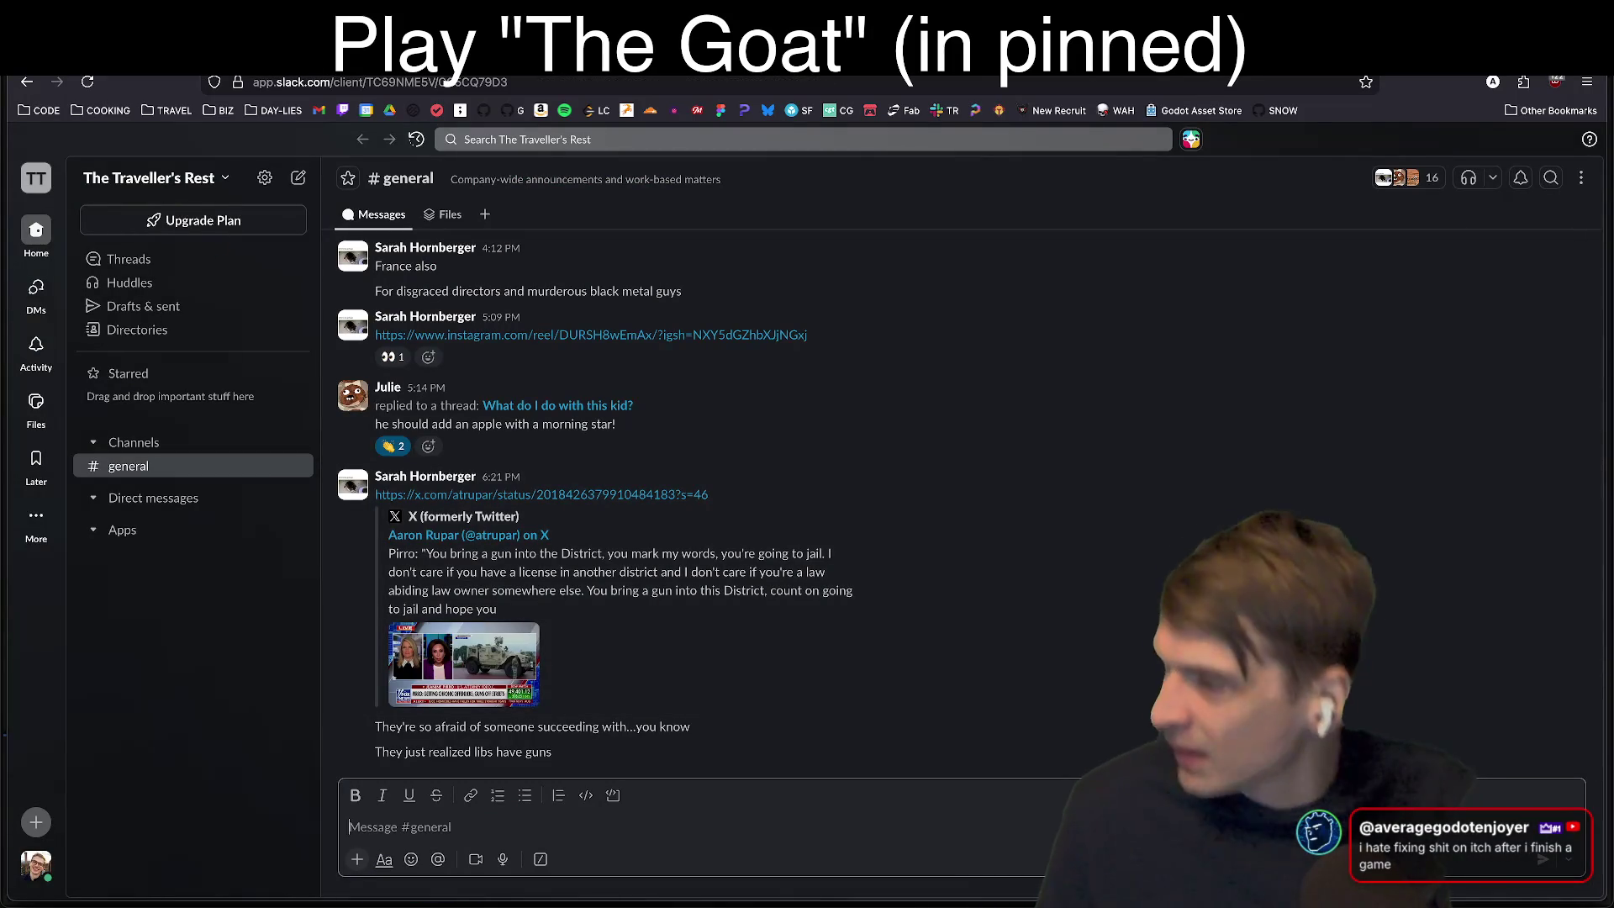
pyautogui.hotkey('alt', 'Tab')
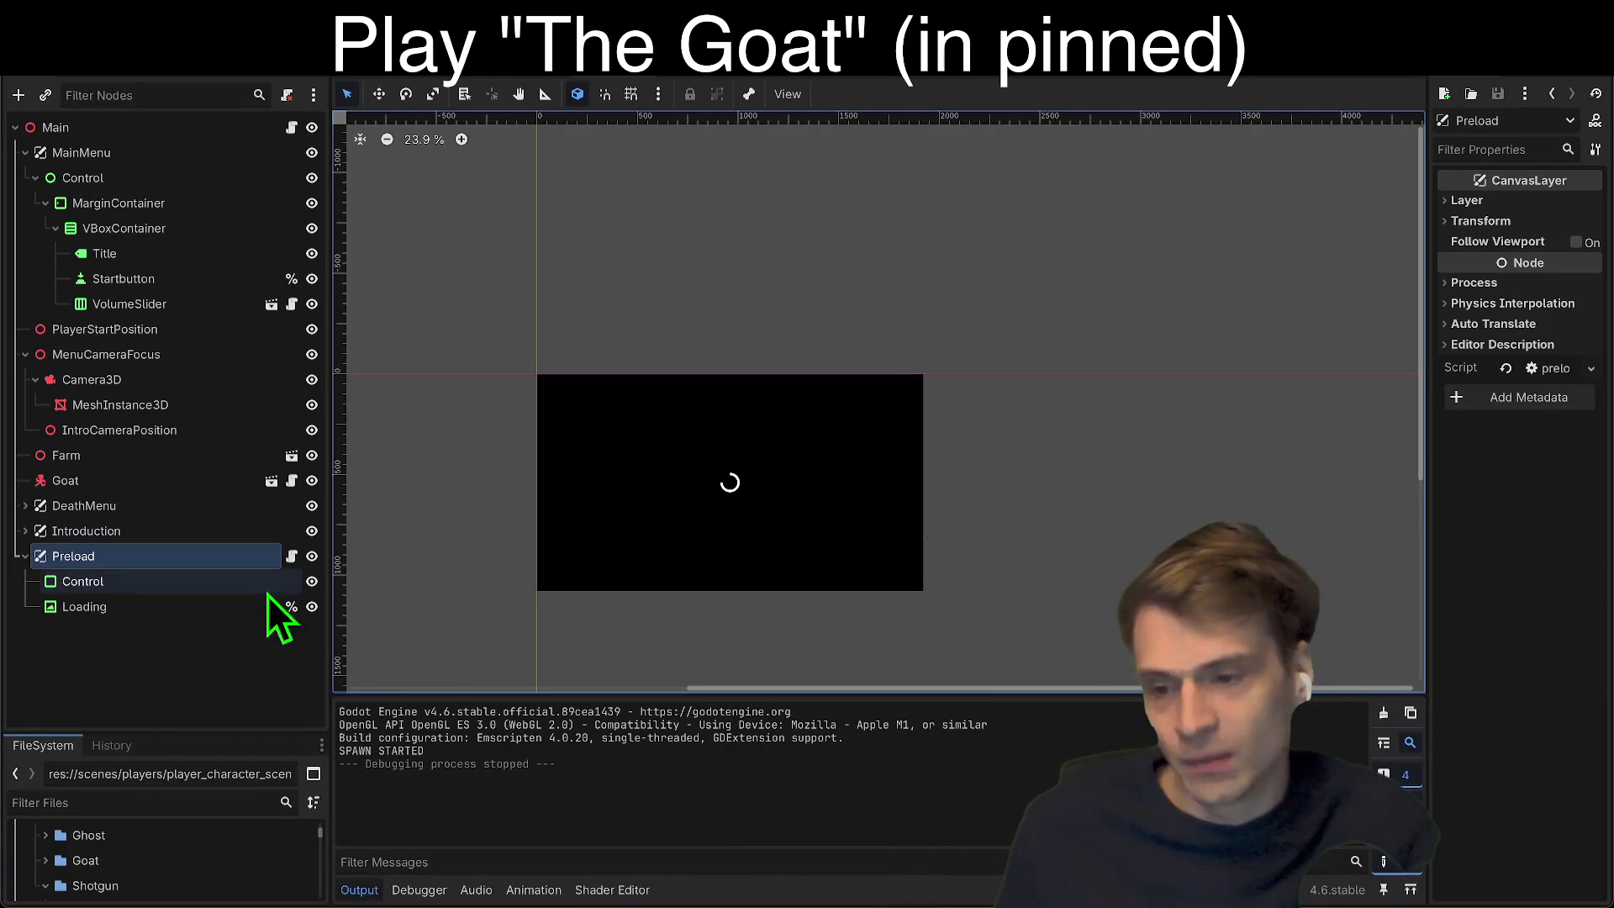
pyautogui.click(291, 556)
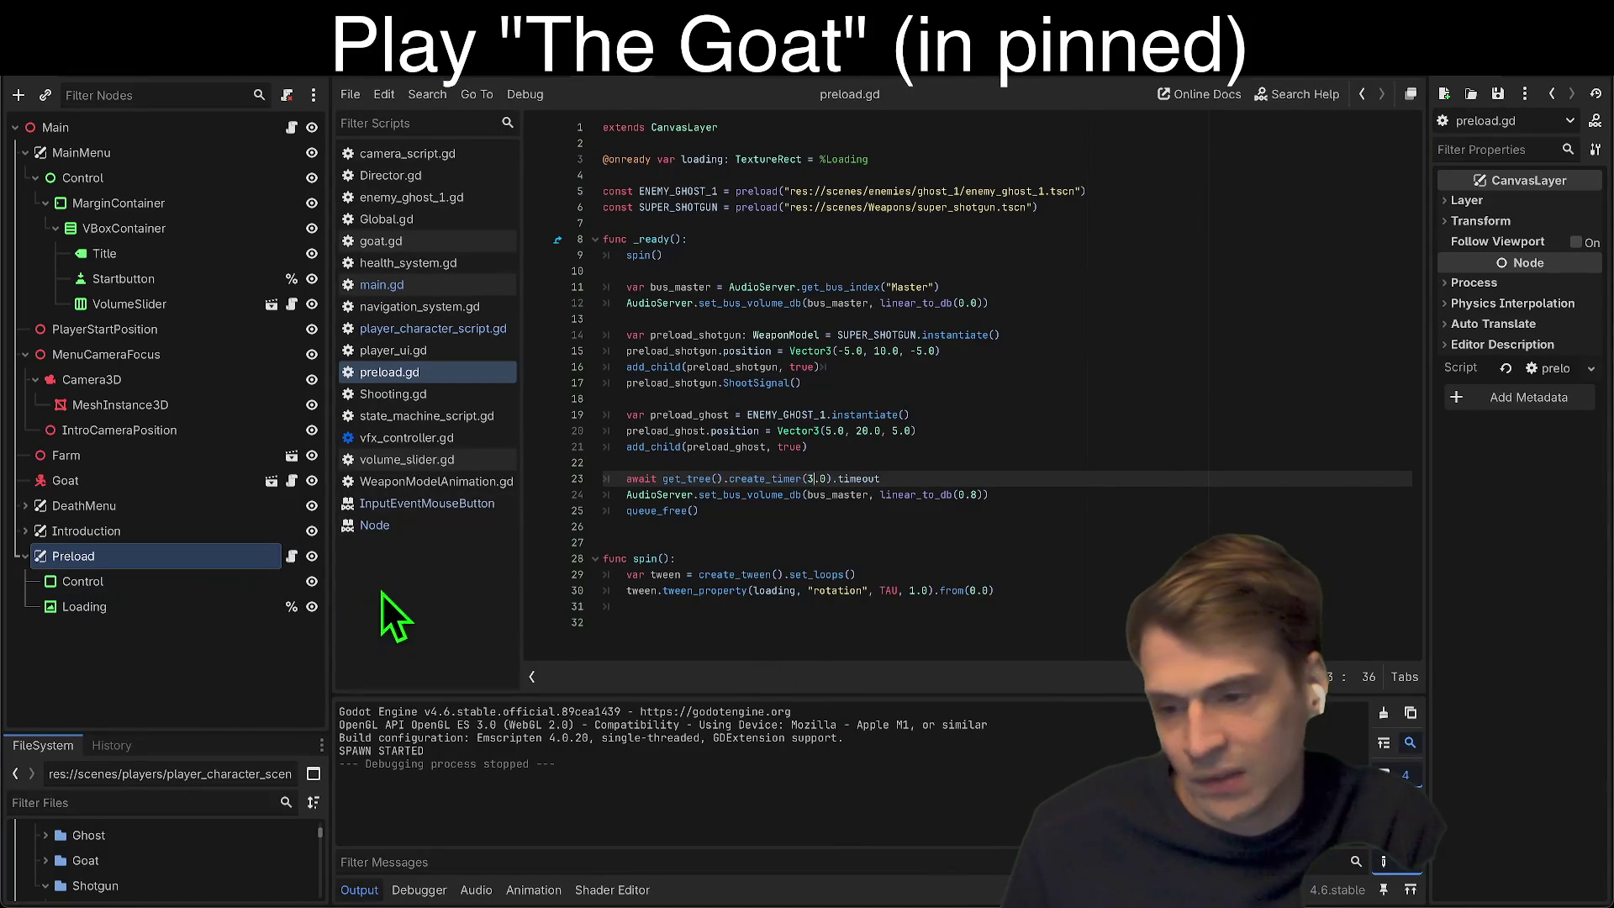
# Step: Widen the script editor and select the SUPER_SHOTGUN preload constant
pyautogui.moveTo(324, 583); pyautogui.dragTo(242, 584)
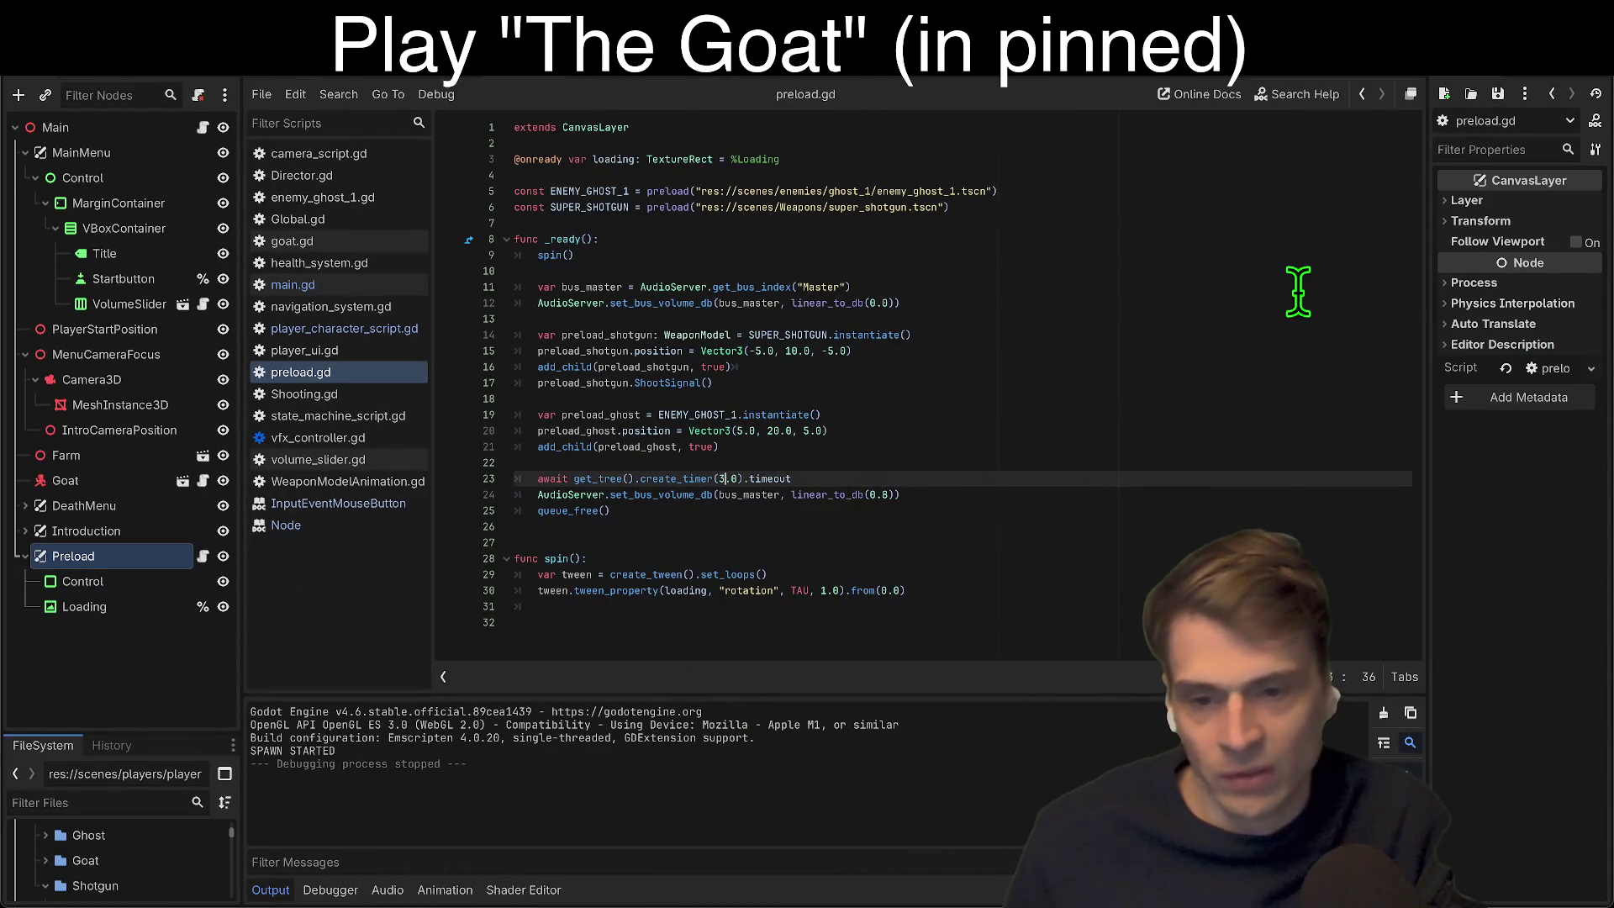
pyautogui.click(573, 189)
pyautogui.doubleClick(573, 204)
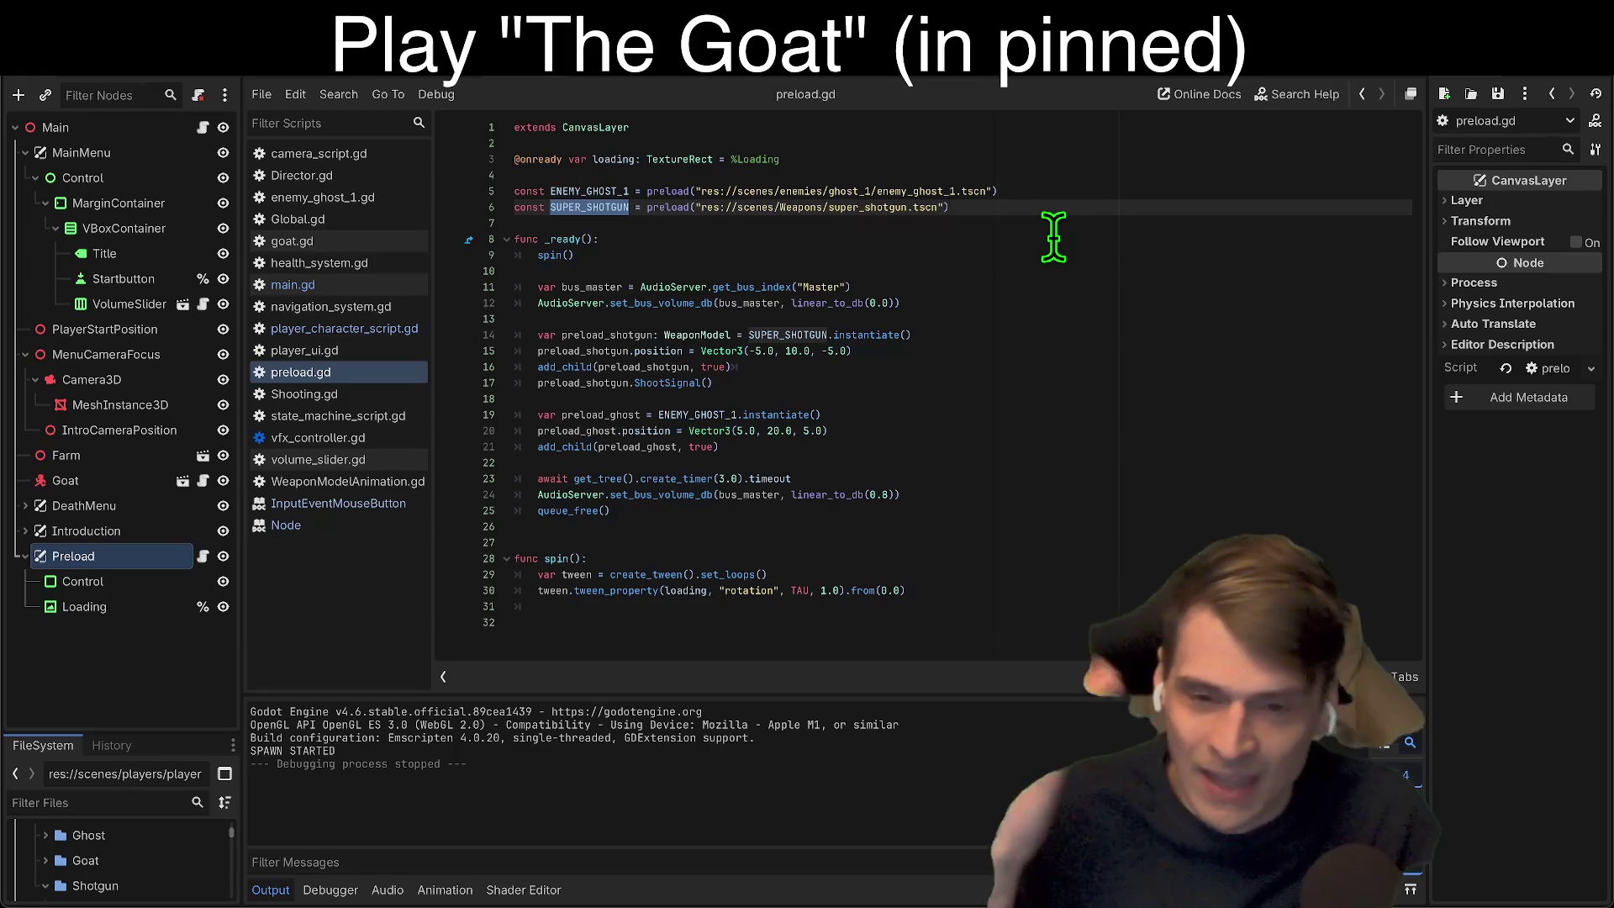
# Step: Inspect the add_child call on line 16, then start a blank new scene
pyautogui.click(984, 332)
pyautogui.click(1085, 385)
pyautogui.tripleClick(1120, 367)
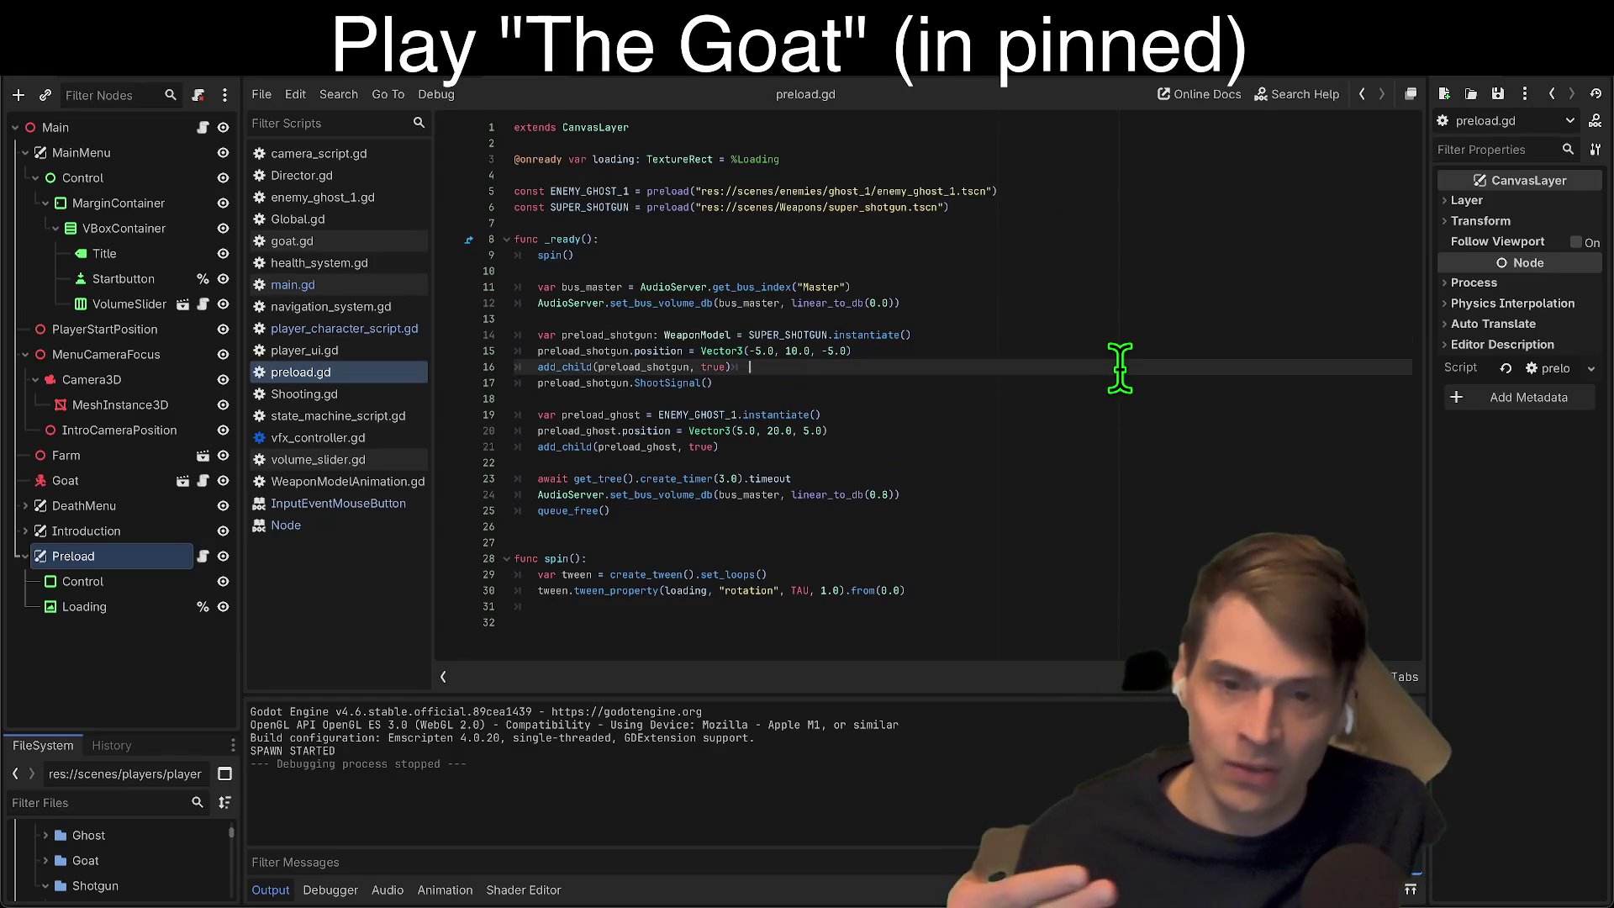
pyautogui.click(1119, 366)
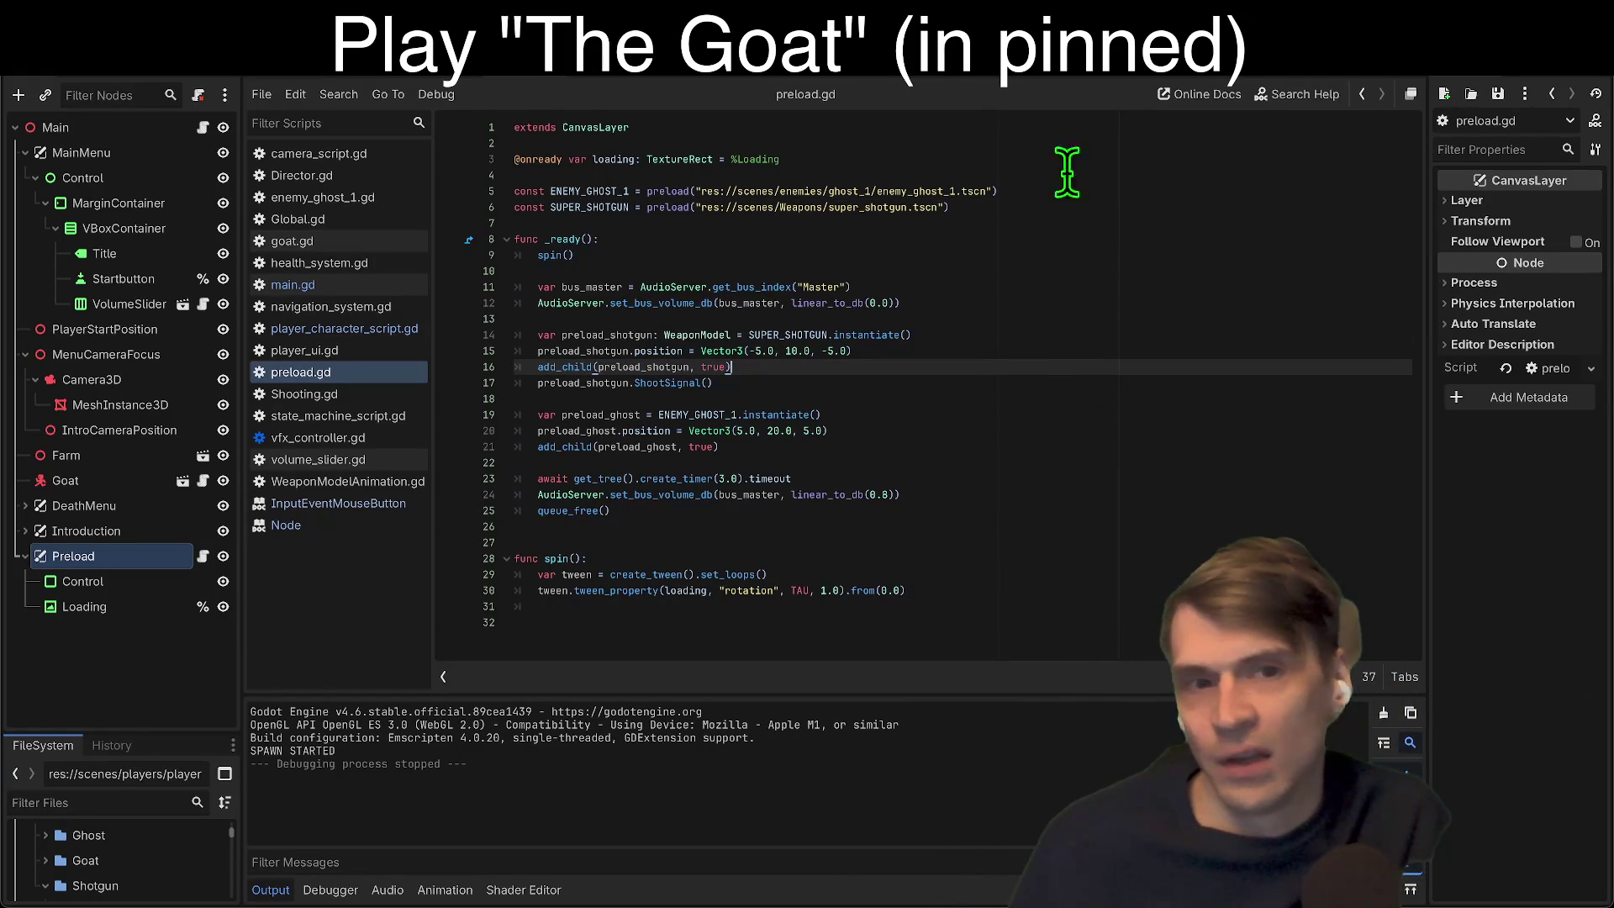
pyautogui.hotkey('ctrl', 'shift', 'w')
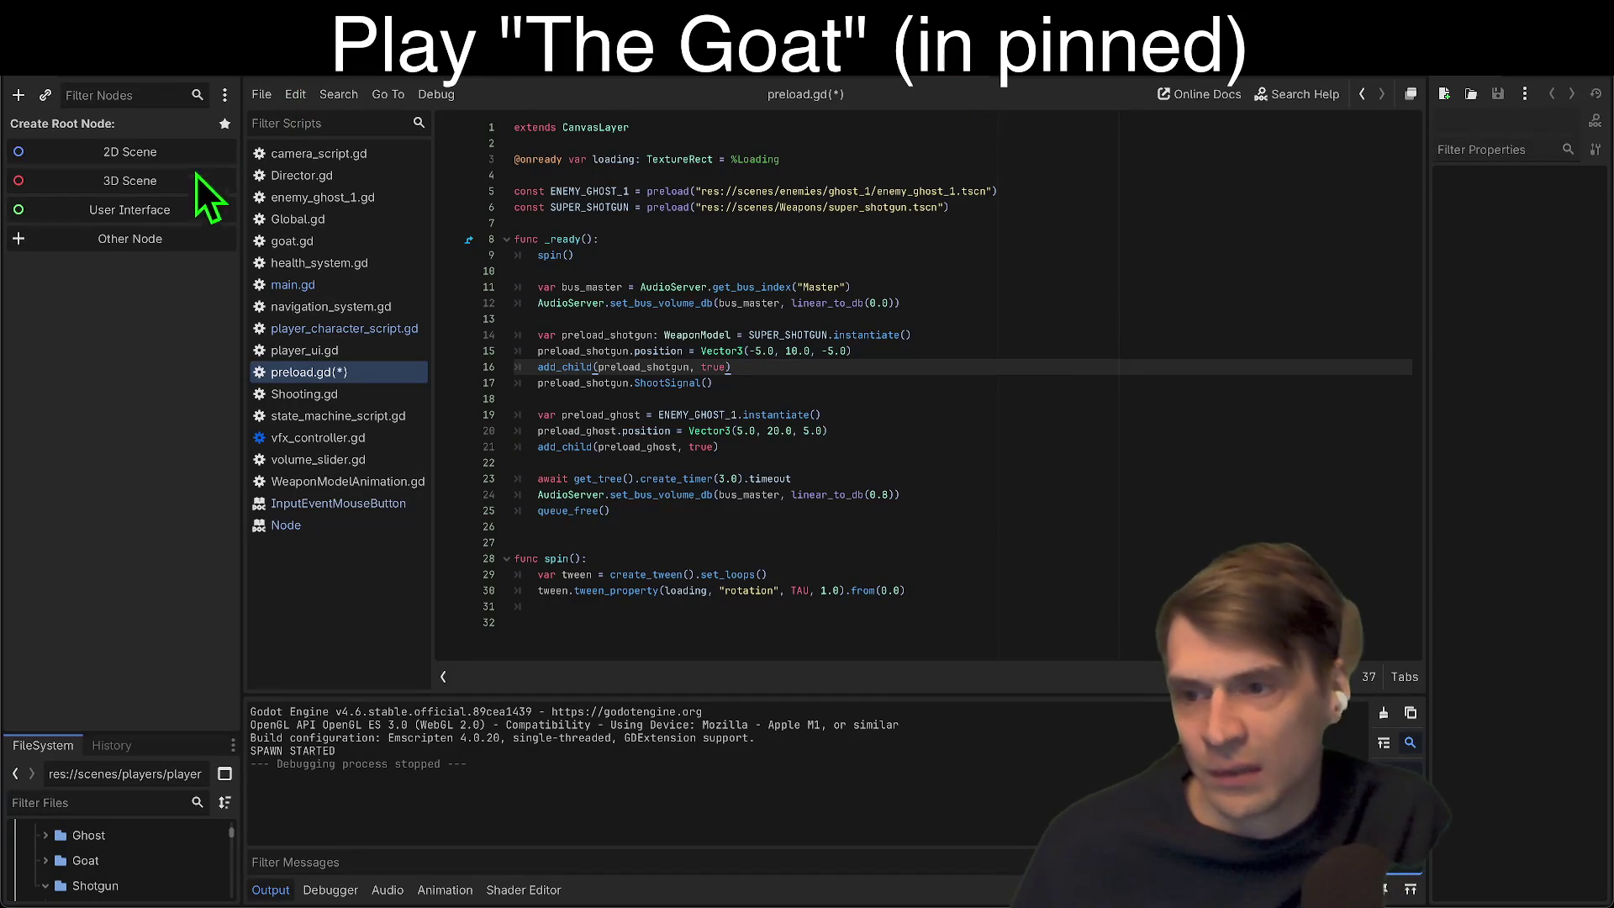
# Step: Create a new Node3D-rooted scene in the 3D view and browse ghost scene results without instancing one
pyautogui.click(187, 181)
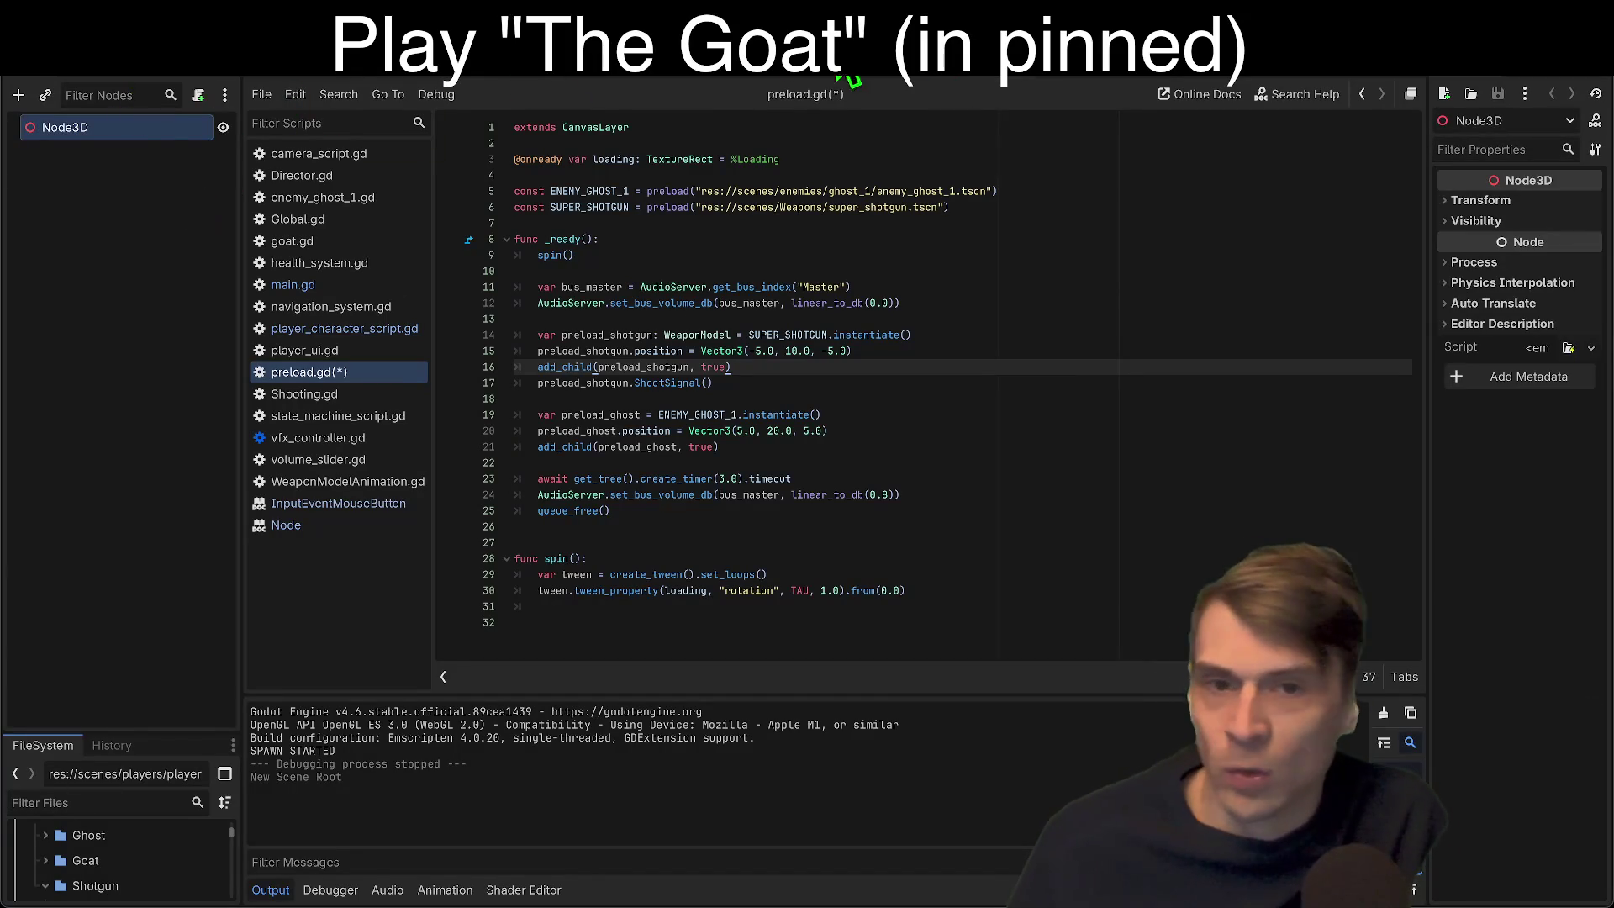
pyautogui.click(842, 75)
pyautogui.click(134, 295)
pyautogui.press('super+shift+r')
pyautogui.write('gho')
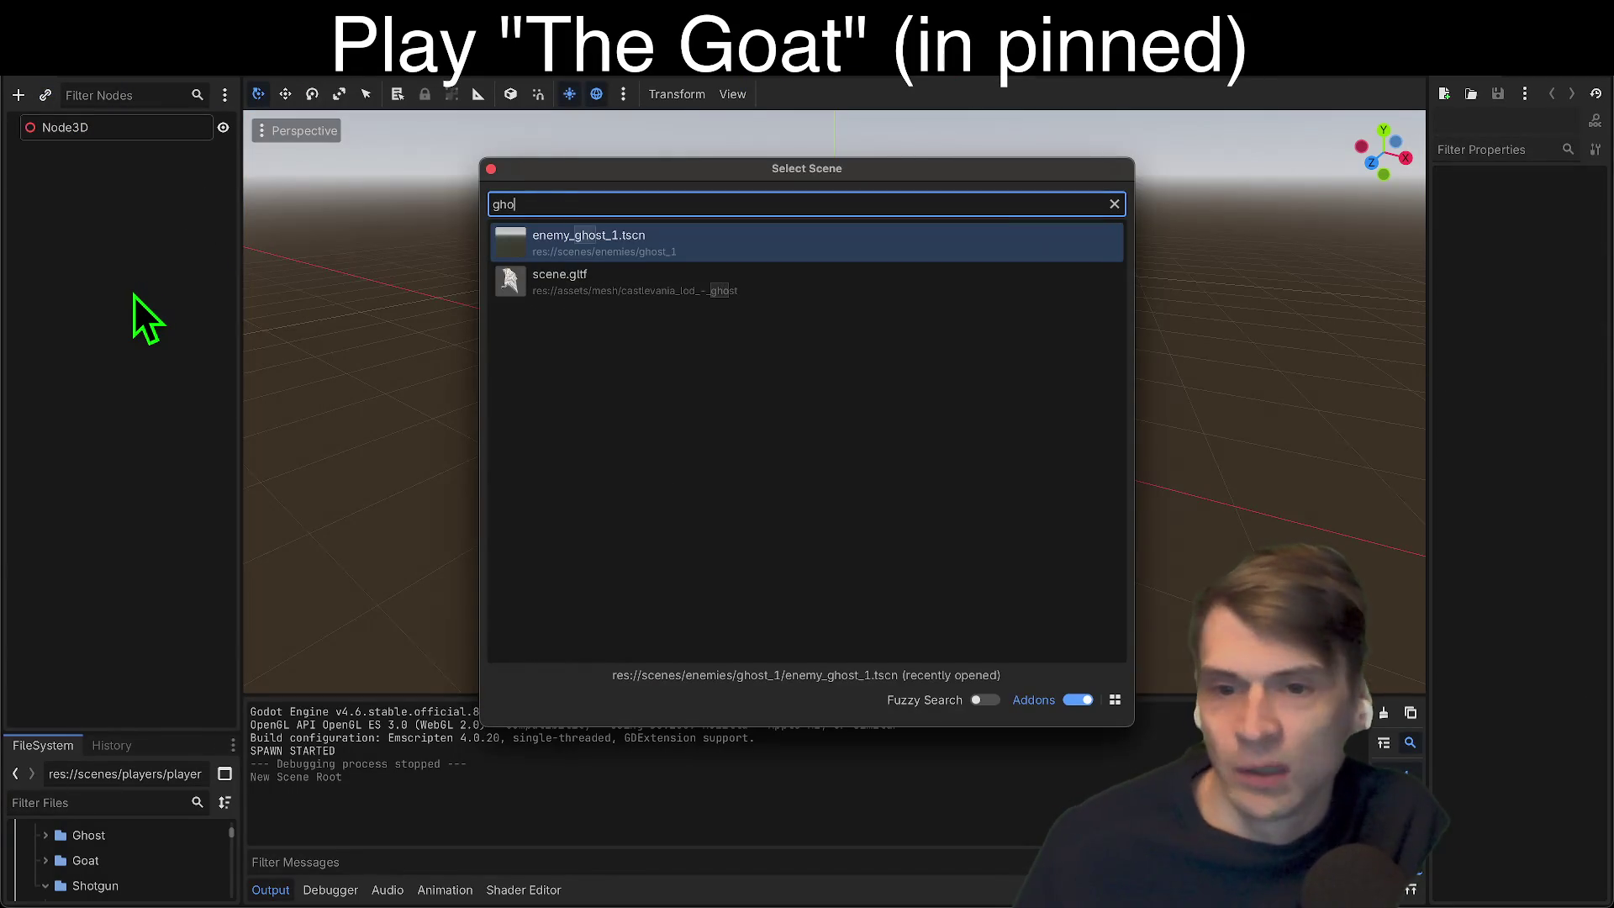
pyautogui.press('Down')
pyautogui.press('Up')
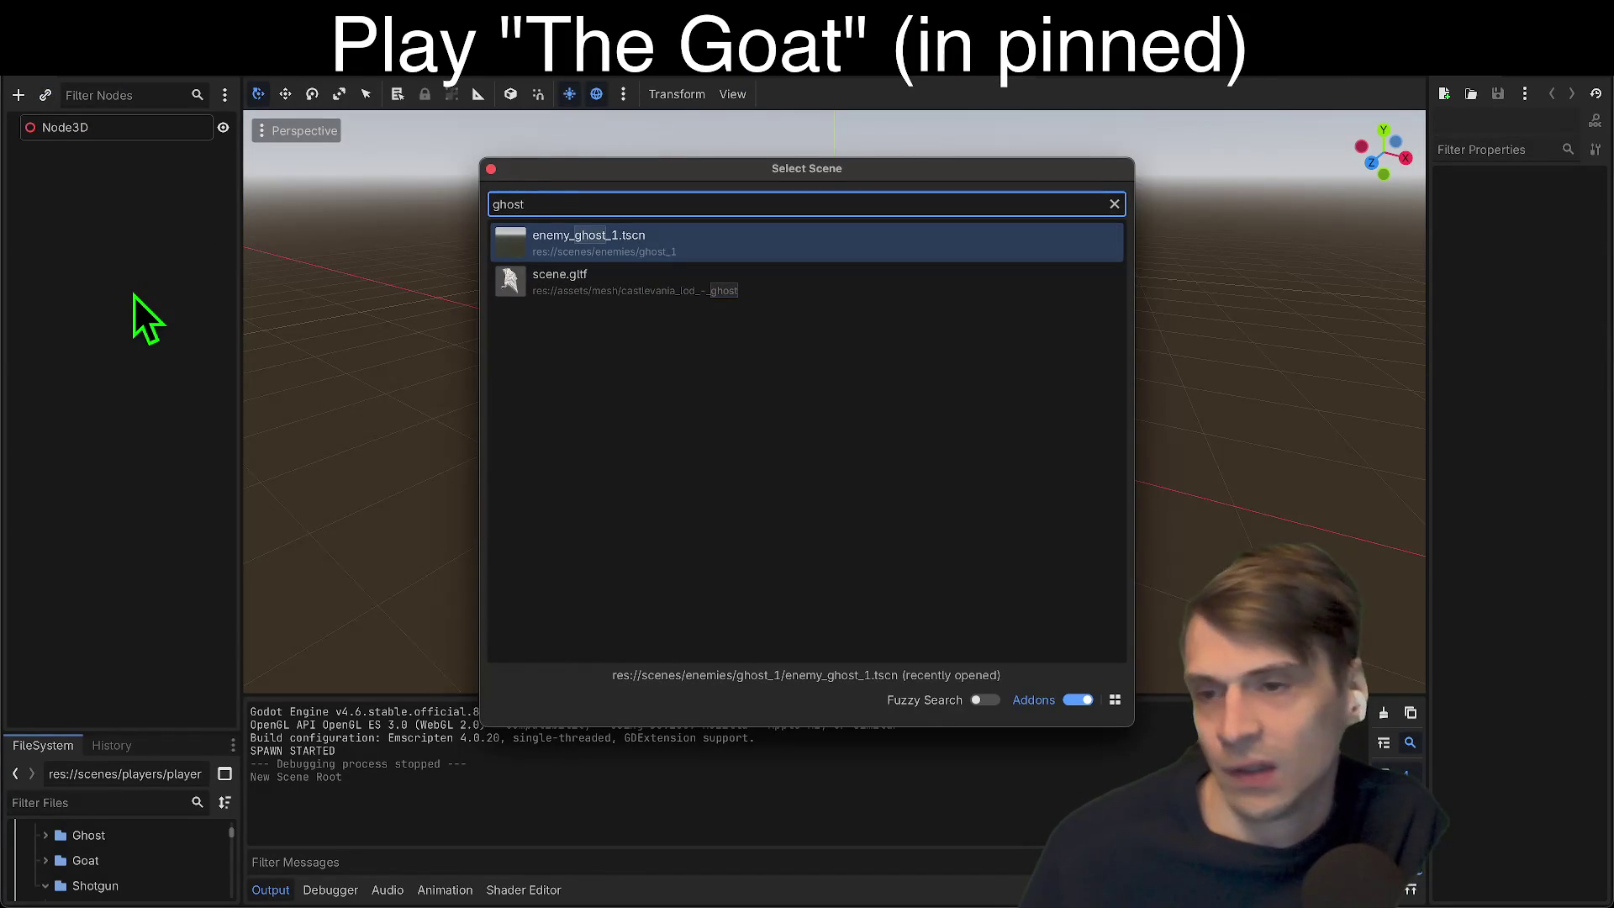
pyautogui.press('Escape')
# Step: Instance the SuperShotgun scene under Node3D and frame the view closely on the gun
pyautogui.press('super+shift+a')
pyautogui.write('shot')
pyautogui.press('Return')
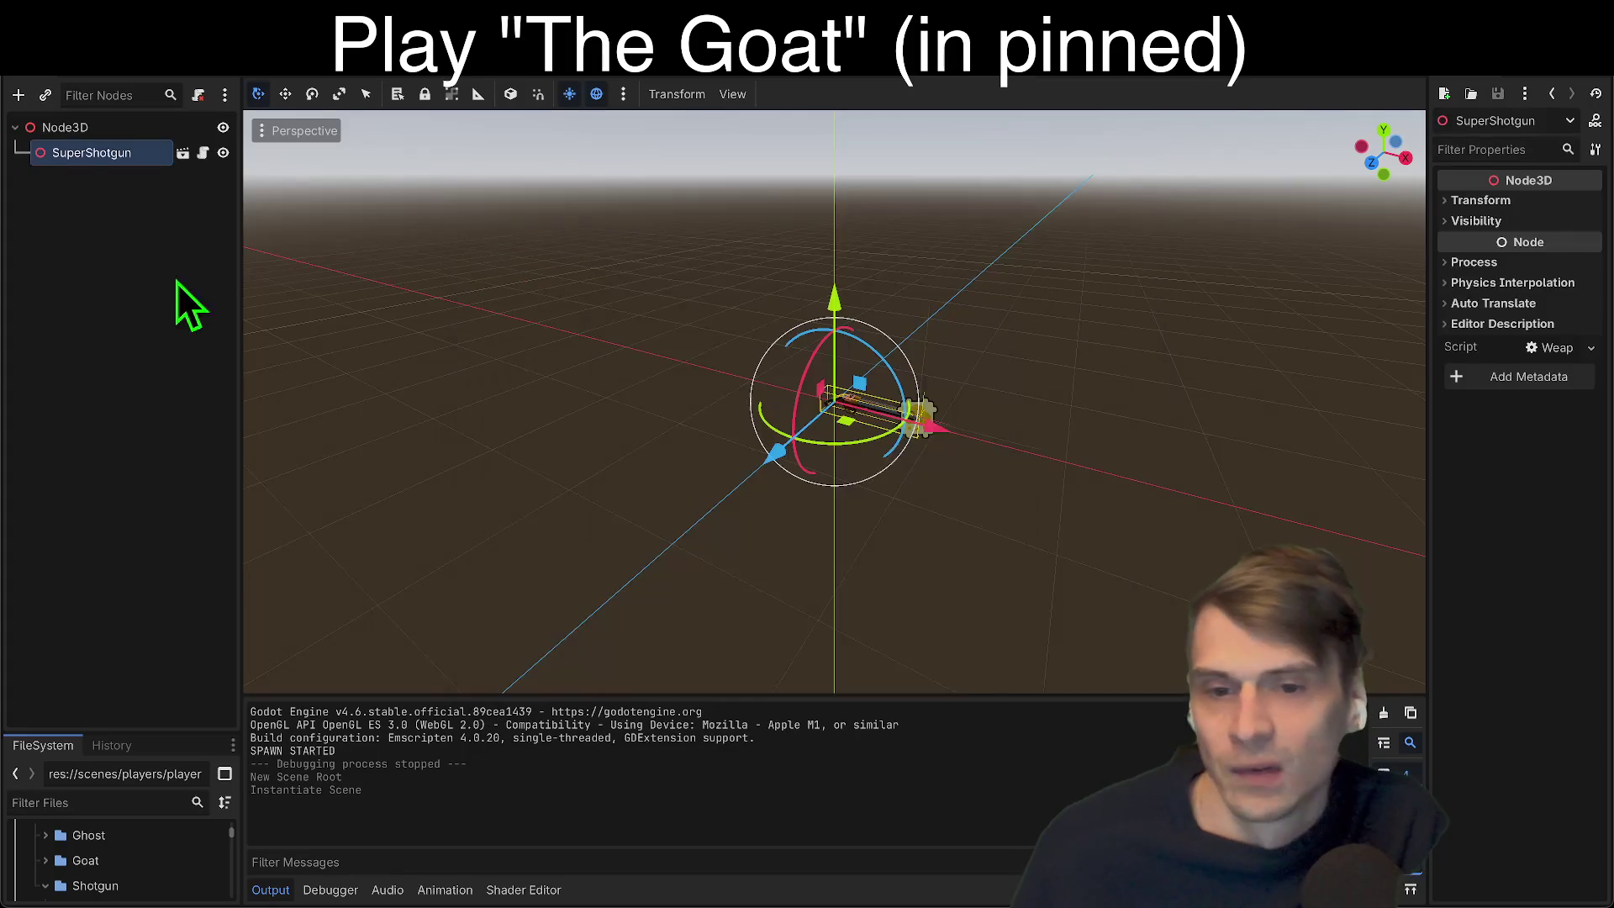
pyautogui.moveTo(589, 379); pyautogui.dragTo(673, 362)
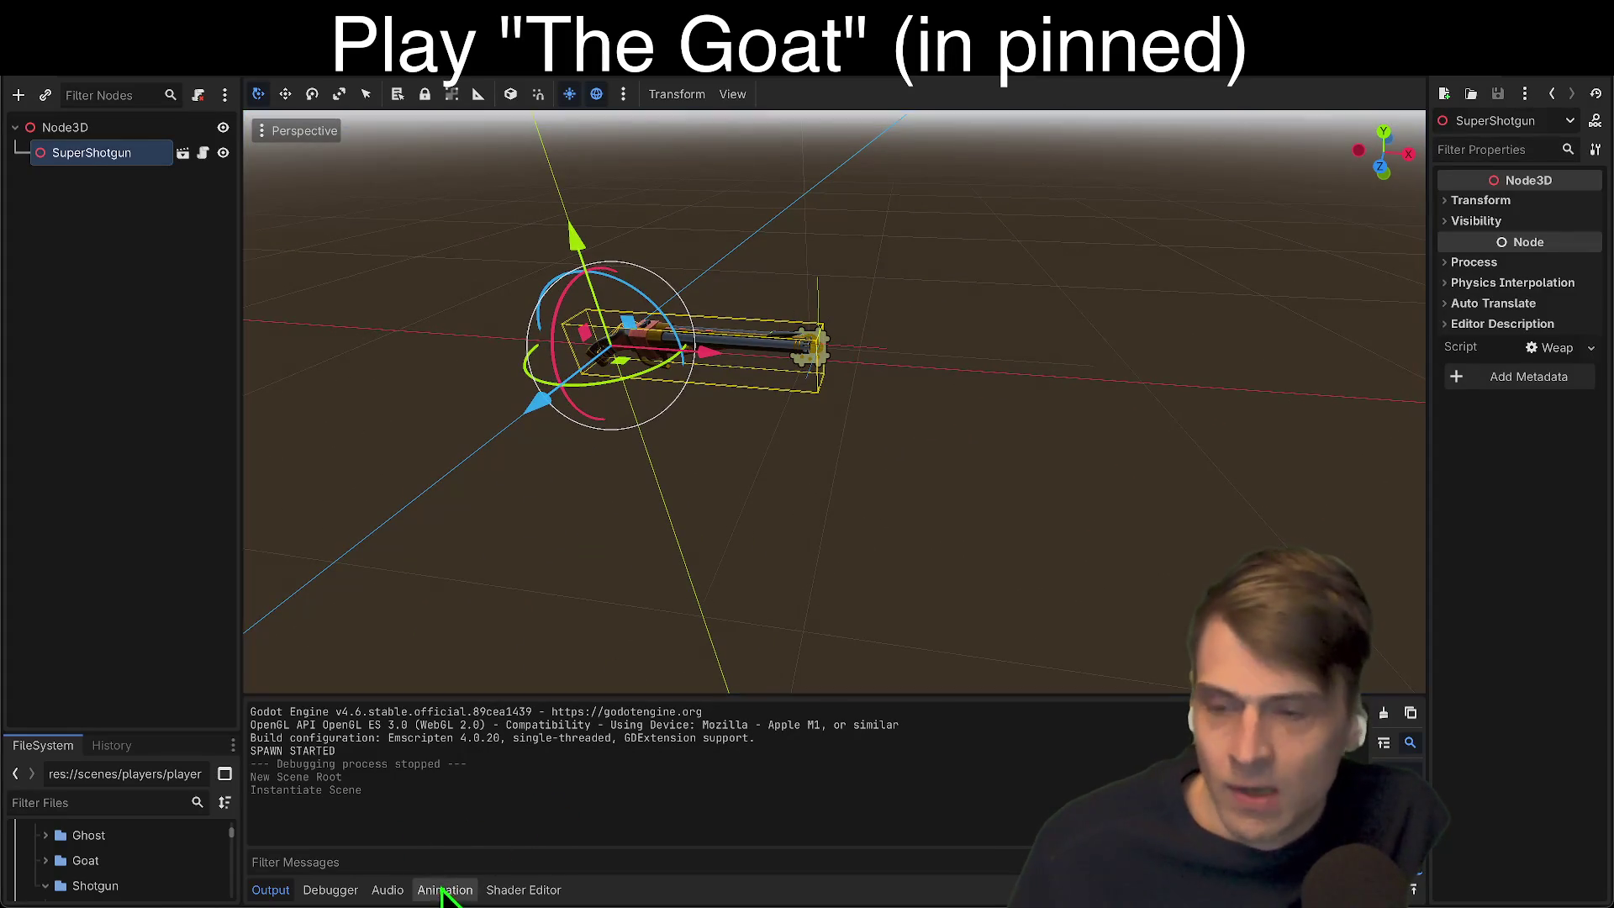
pyautogui.moveTo(1004, 428); pyautogui.dragTo(748, 295)
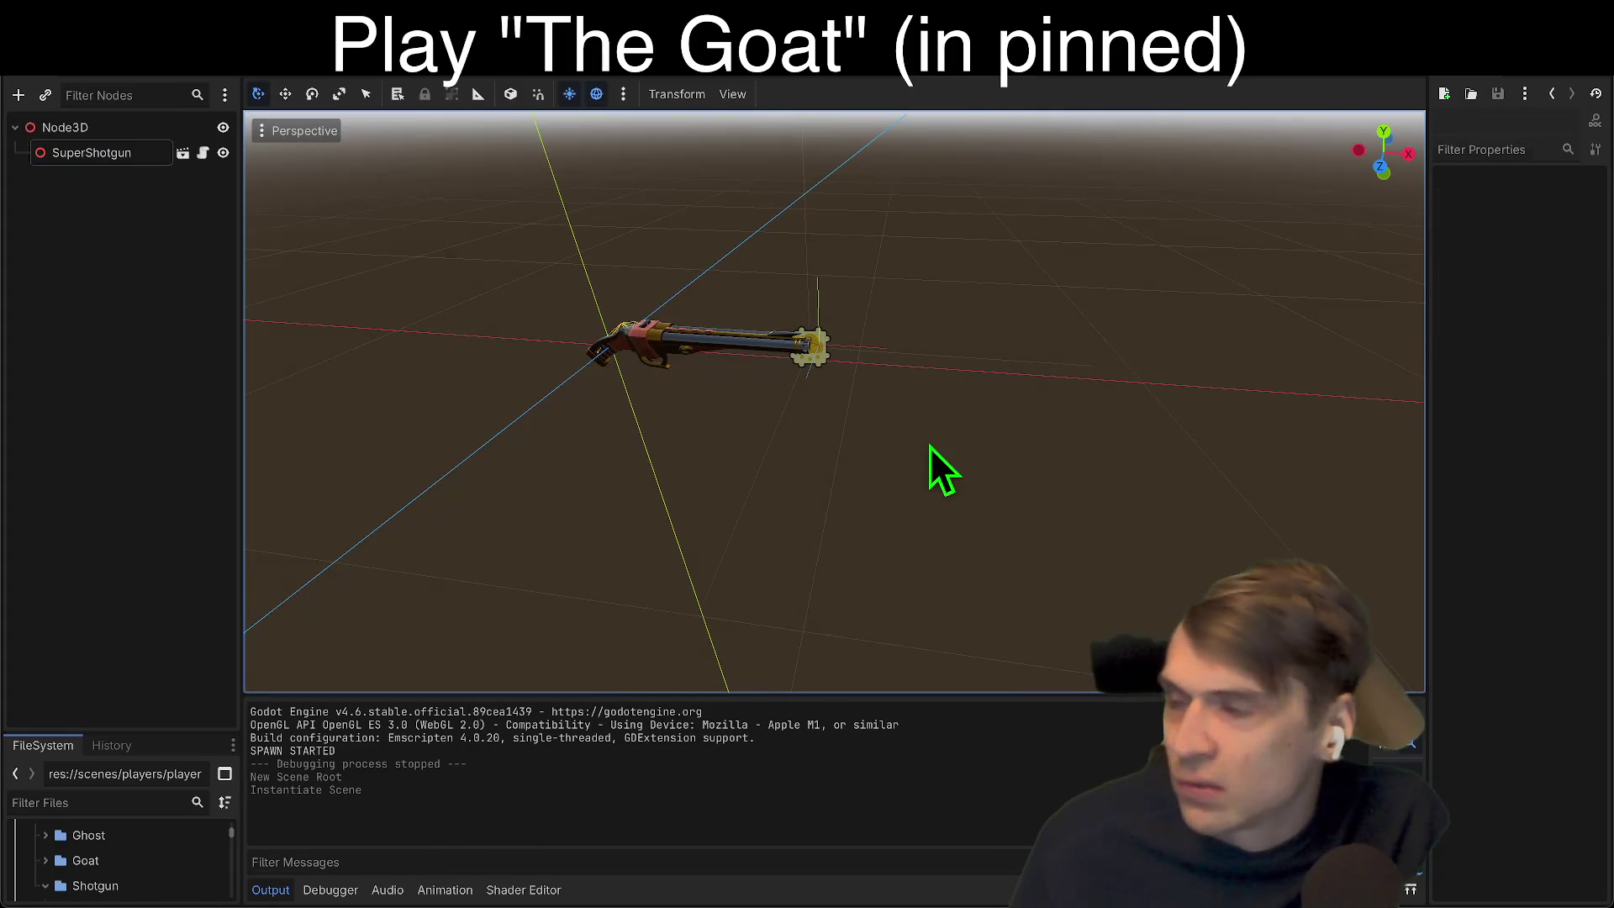
pyautogui.moveTo(929, 454); pyautogui.dragTo(618, 482)
pyautogui.press('f')
pyautogui.click(1081, 528)
pyautogui.click(832, 395)
pyautogui.press('f')
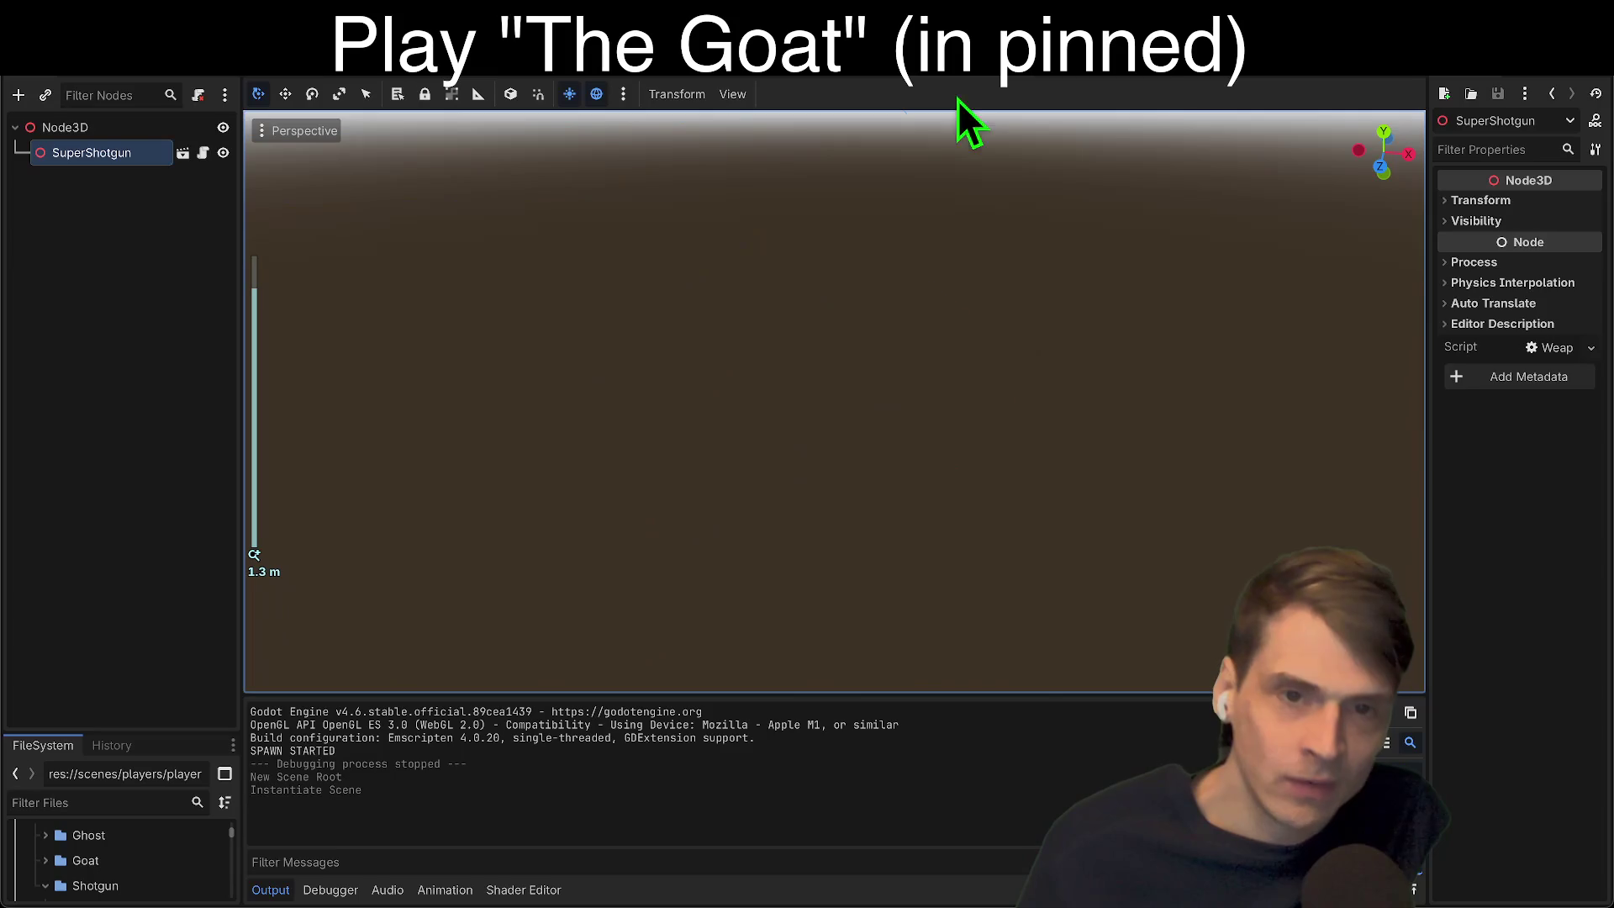
# Step: Discard the shotgun test scene without saving and return to the Main scene
pyautogui.click(957, 78)
pyautogui.click(695, 490)
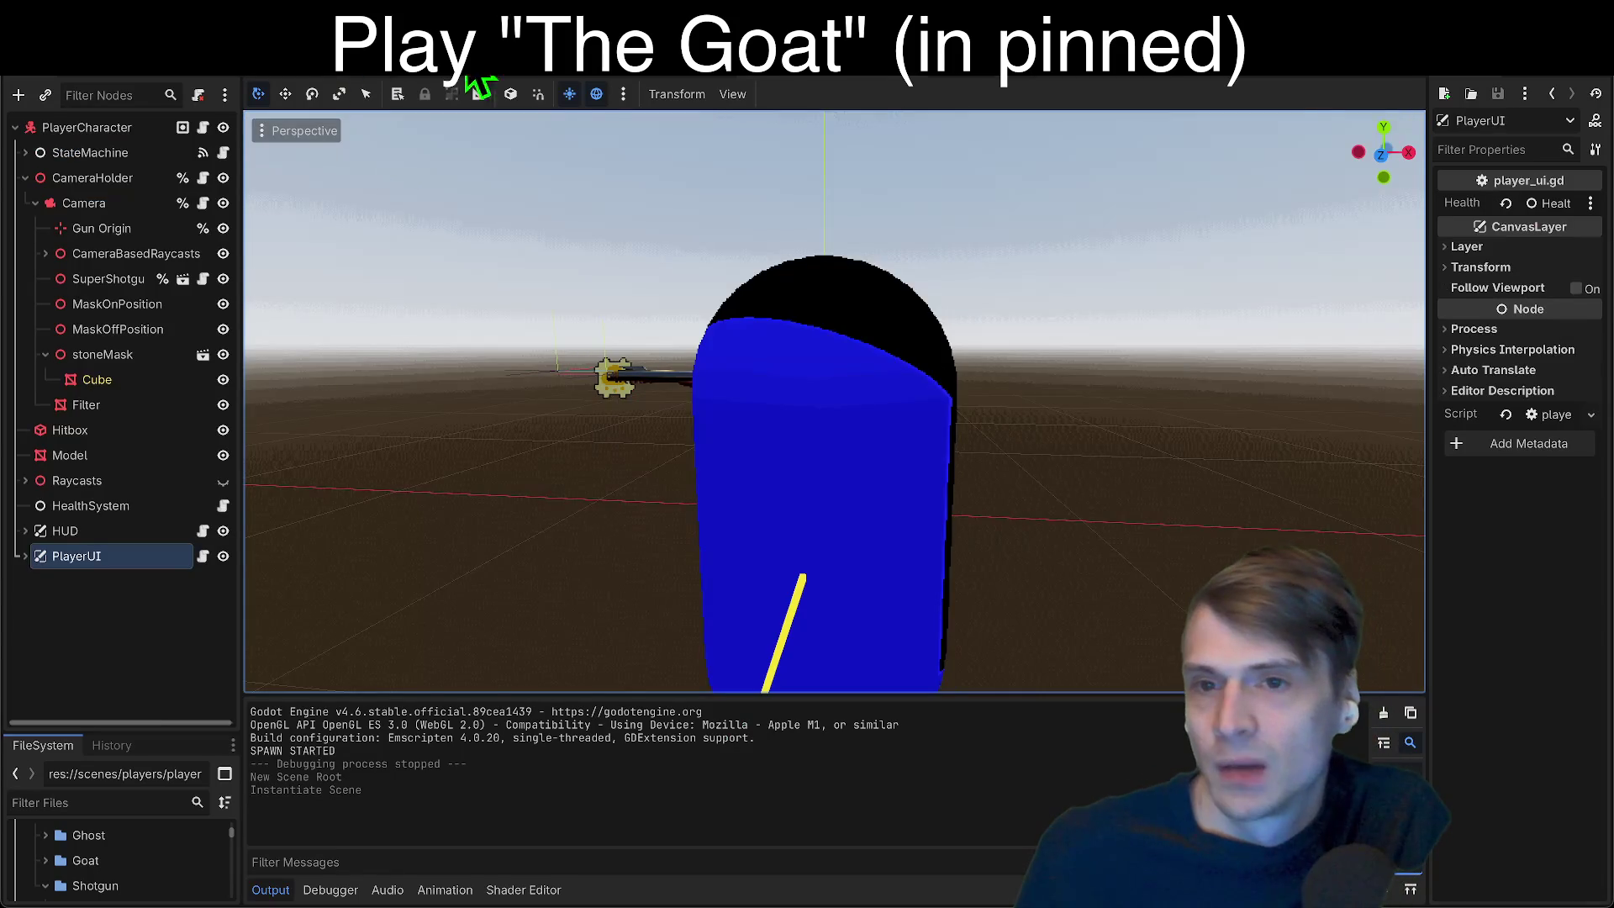
pyautogui.click(520, 80)
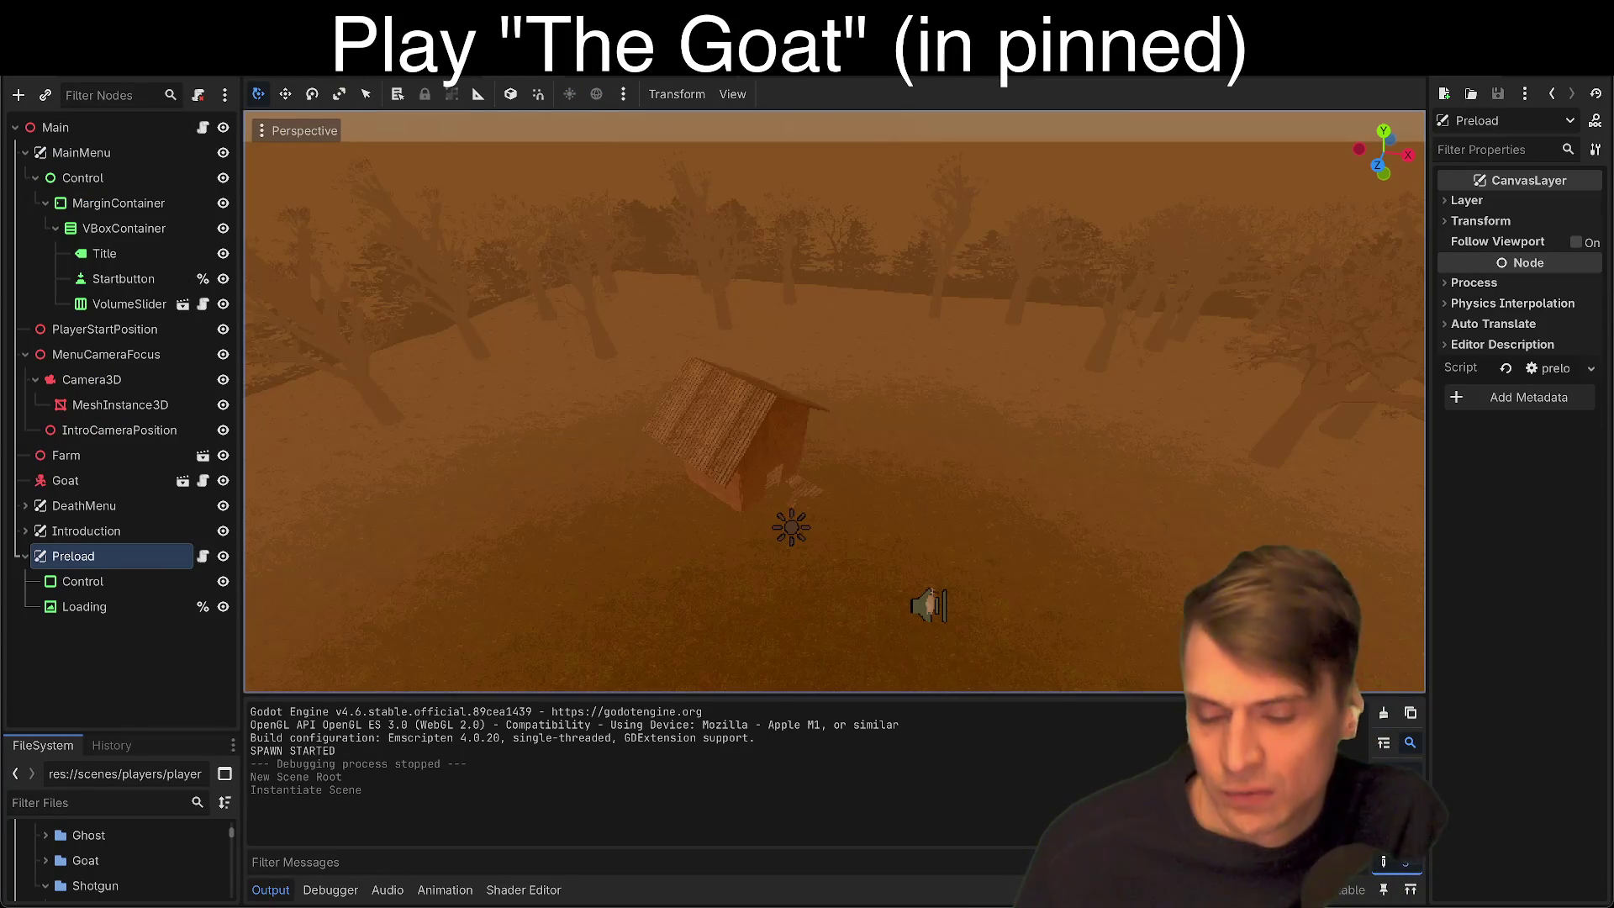
# Step: In PlayerCharacter, nudge the SuperShotgun slightly along X, enlarge the Camera preview, then undo and redo the move
pyautogui.click(820, 79)
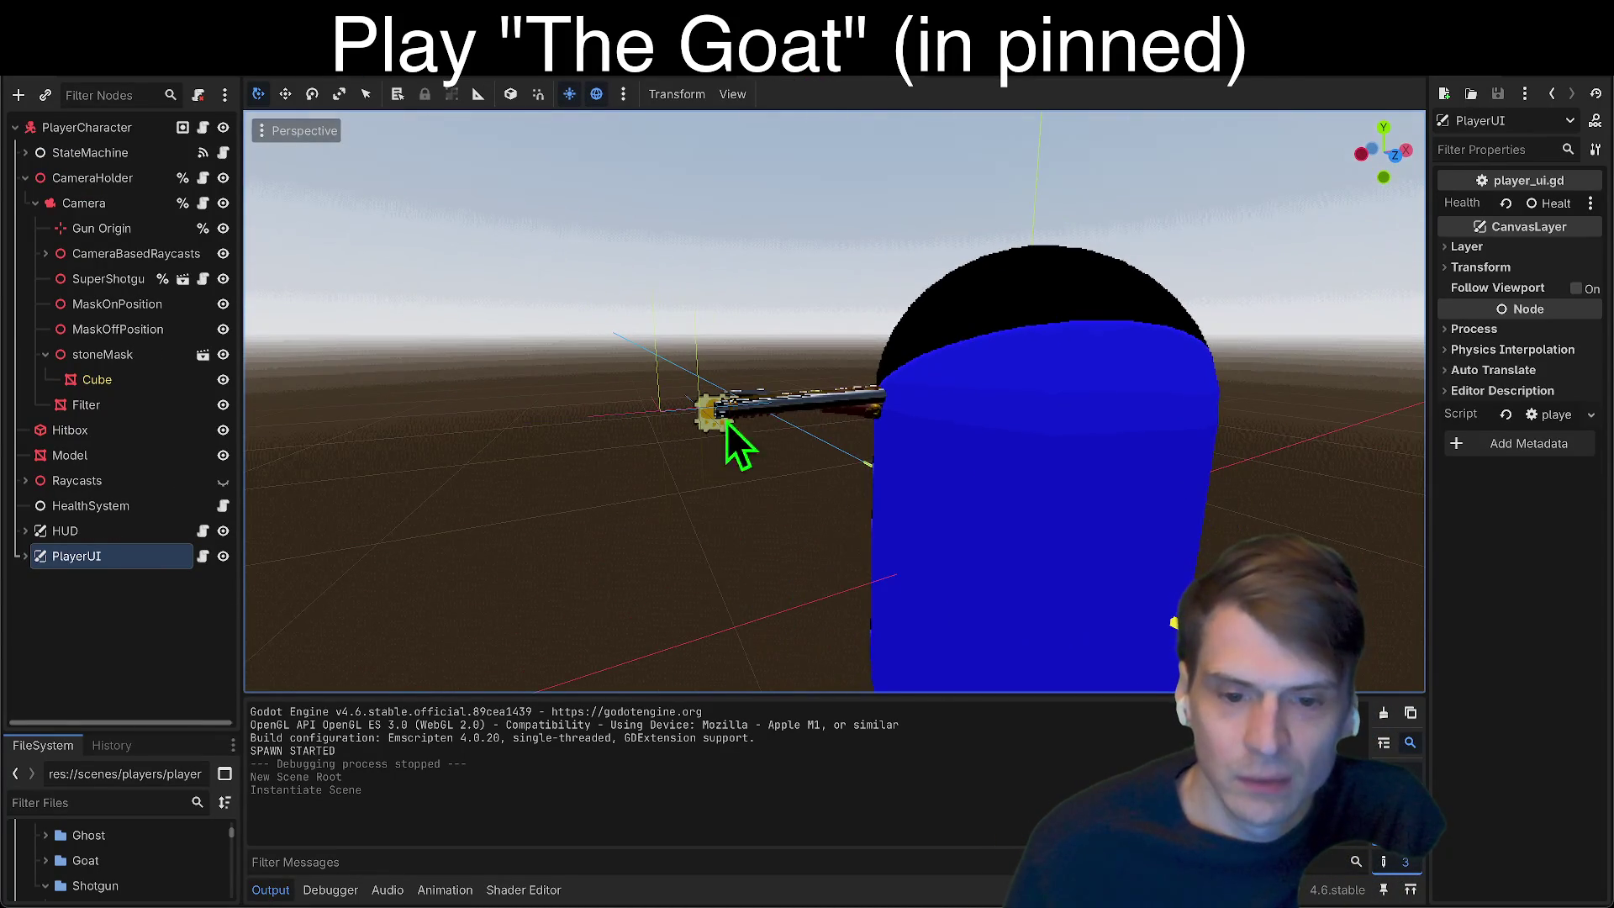
pyautogui.click(792, 407)
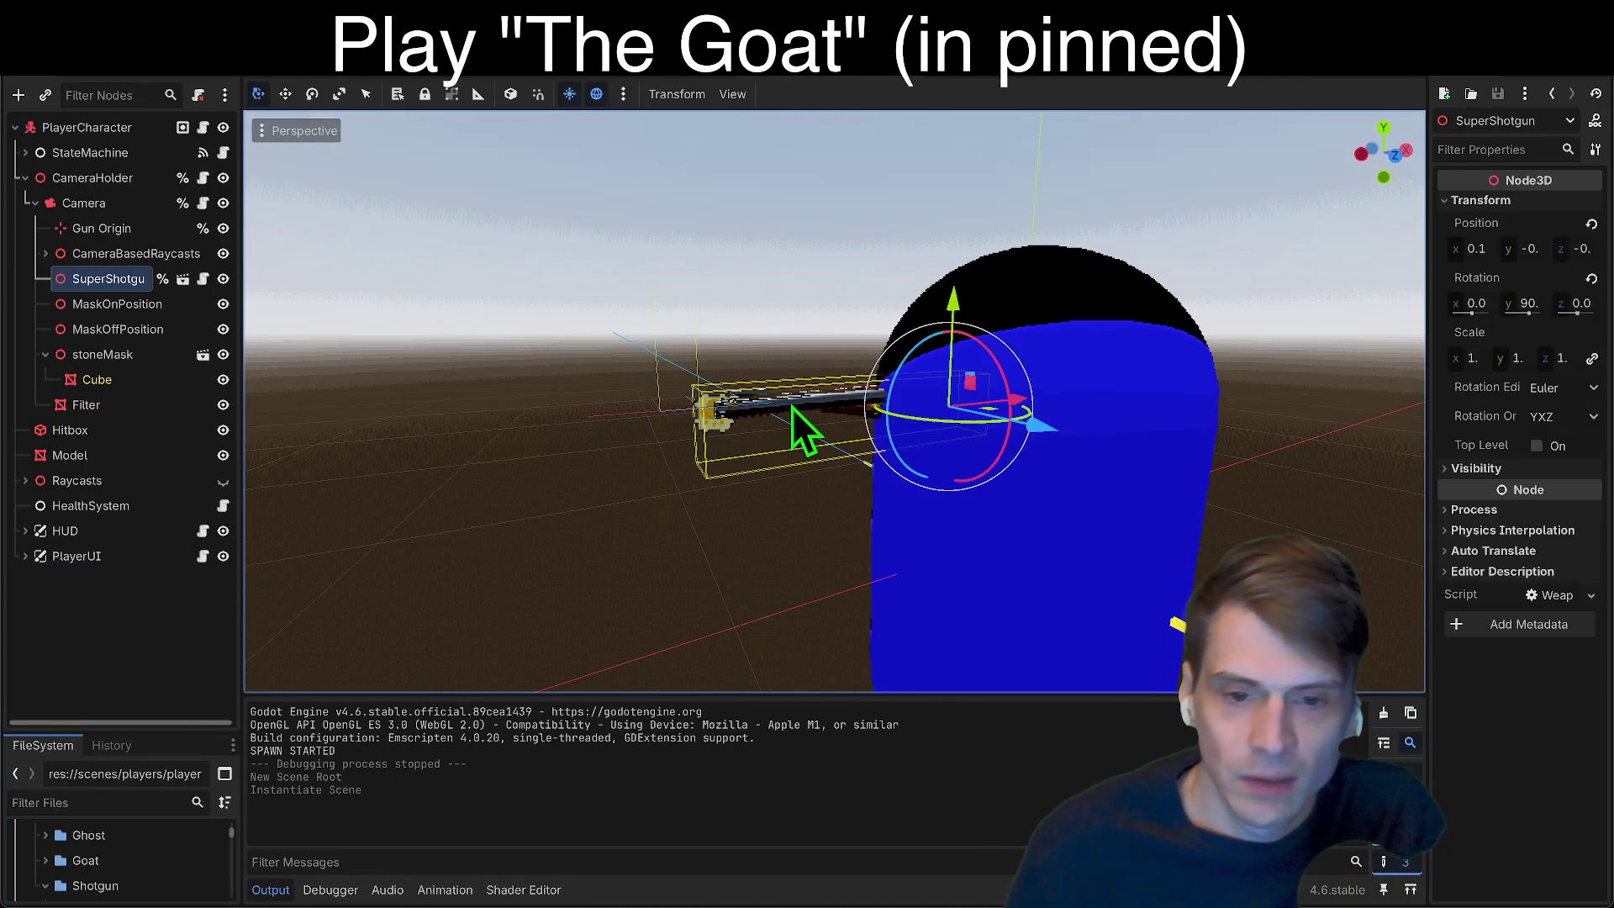
pyautogui.moveTo(1016, 400); pyautogui.dragTo(1021, 397)
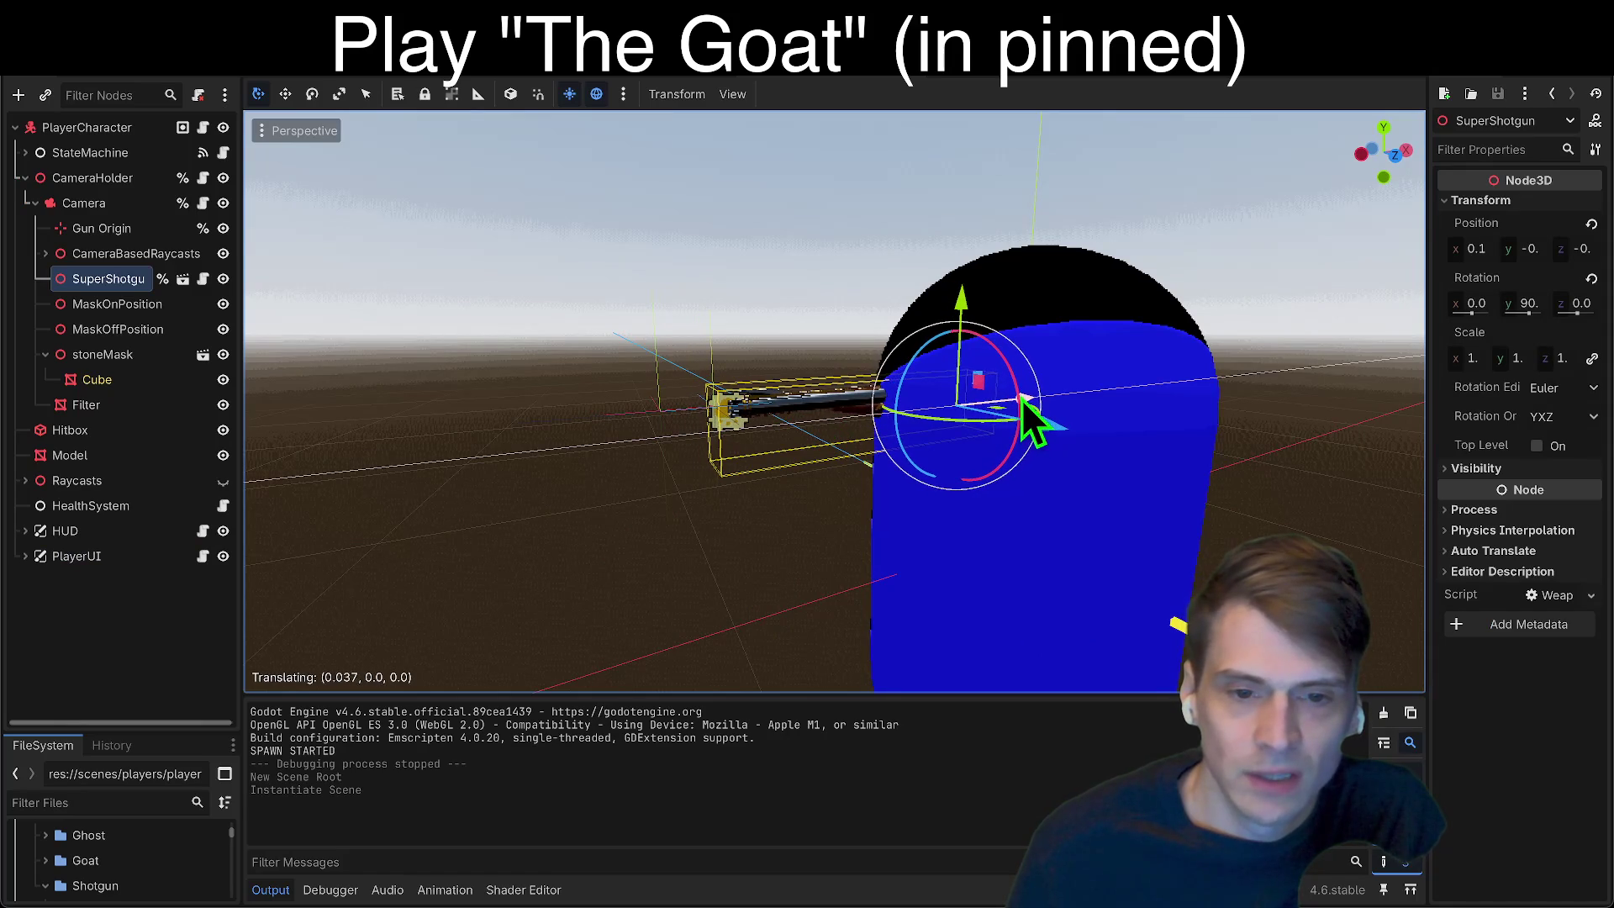
pyautogui.click(99, 205)
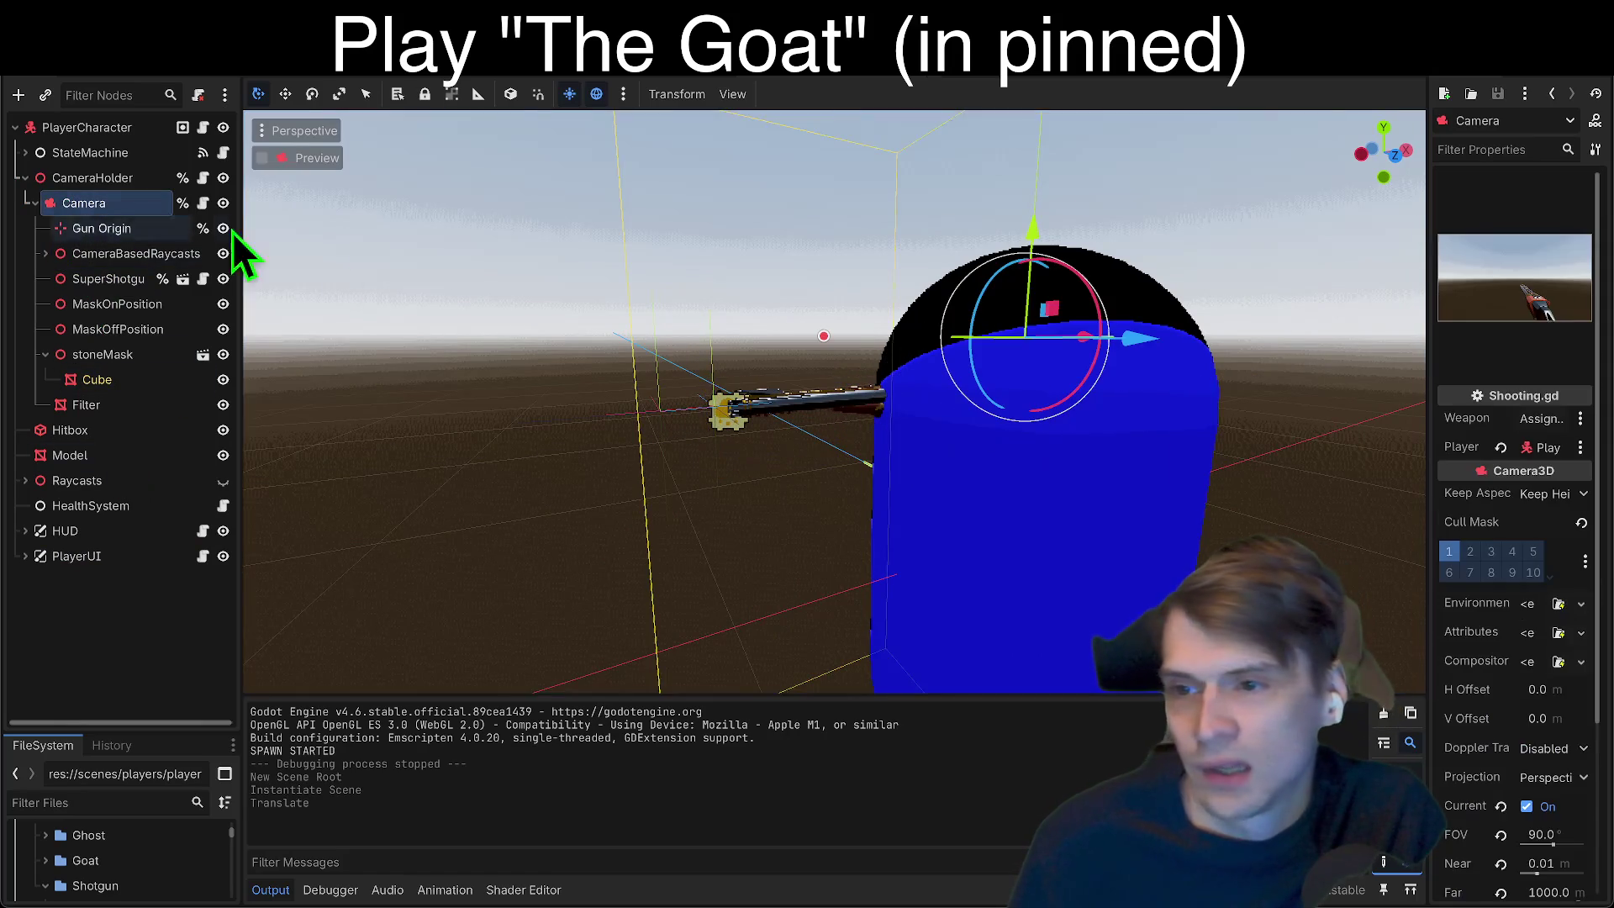
pyautogui.moveTo(1432, 335); pyautogui.dragTo(1052, 353)
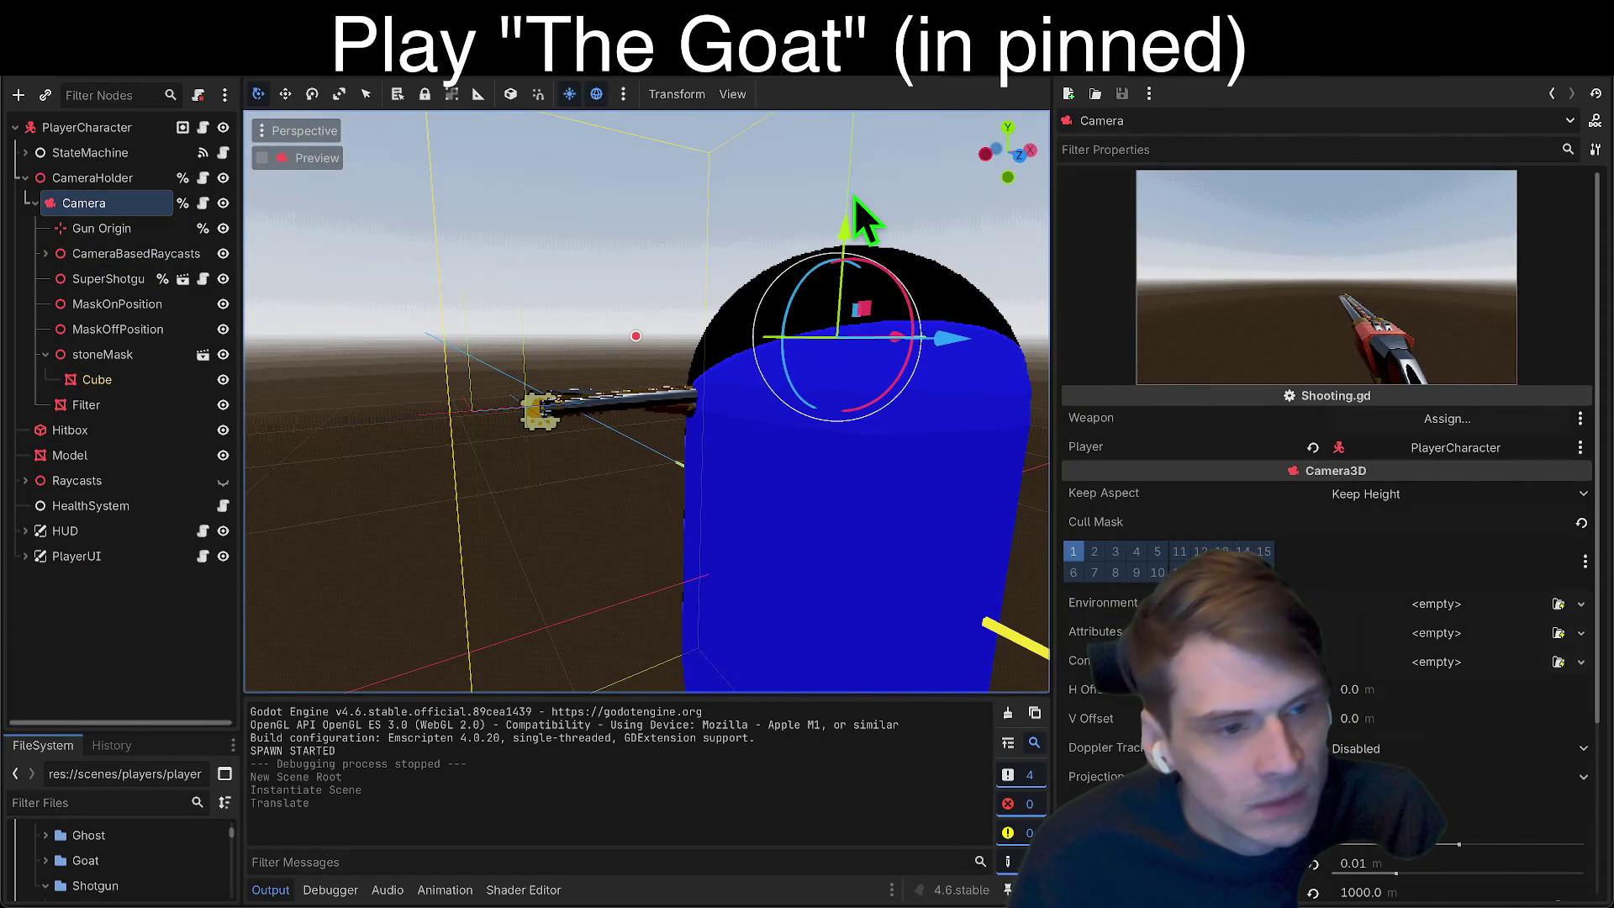
pyautogui.hotkey('ctrl', 'z')
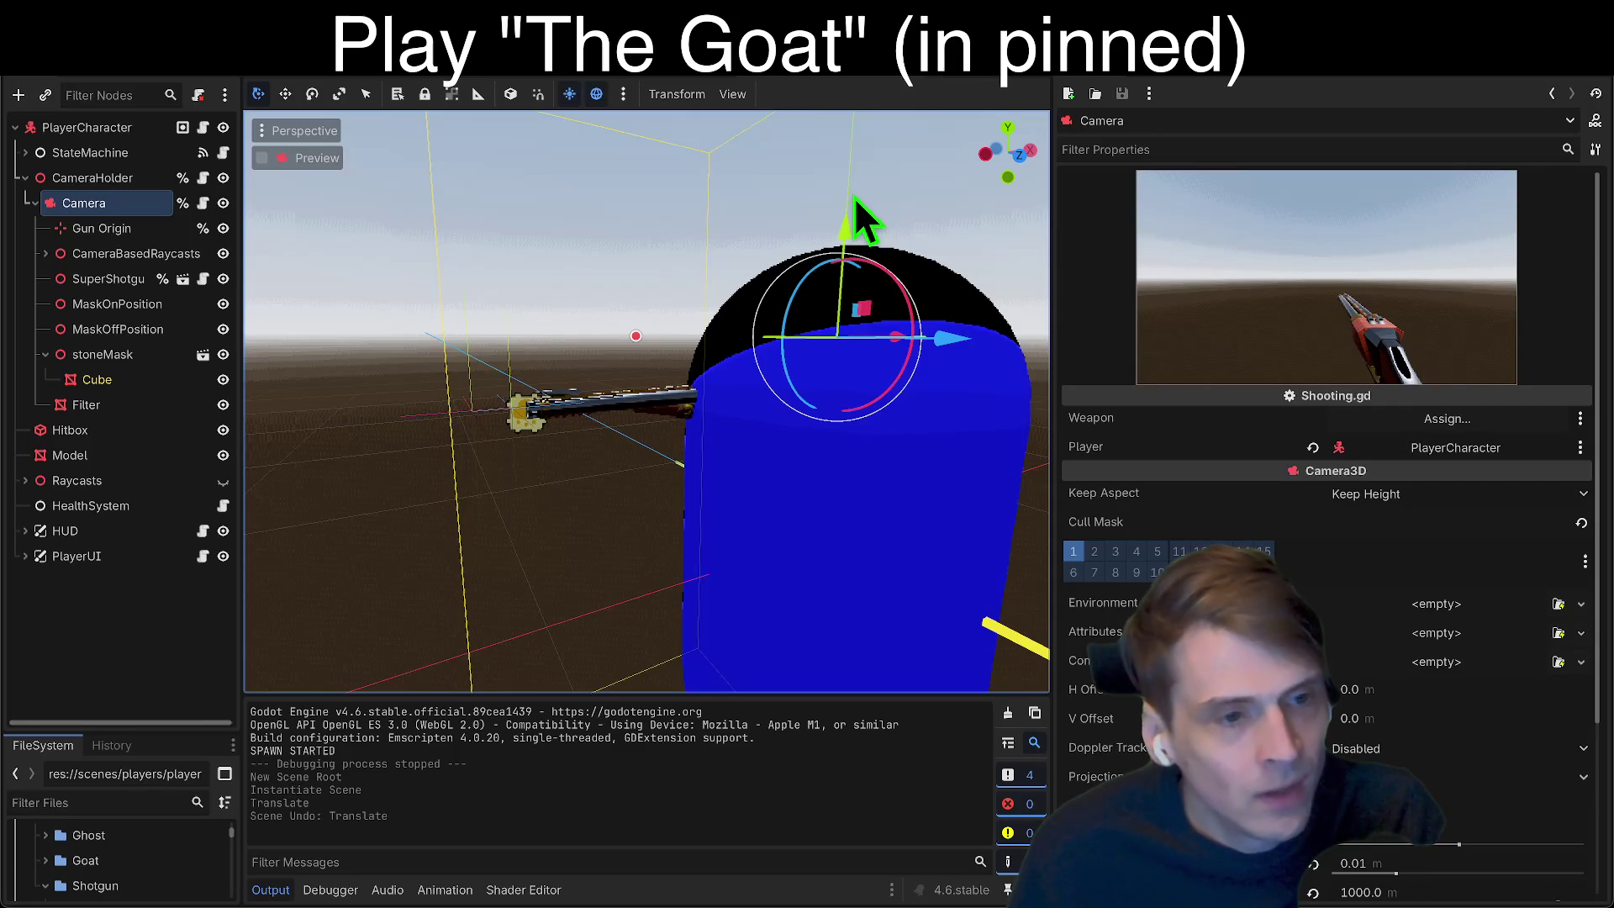
pyautogui.hotkey('ctrl', 'shift', 'z')
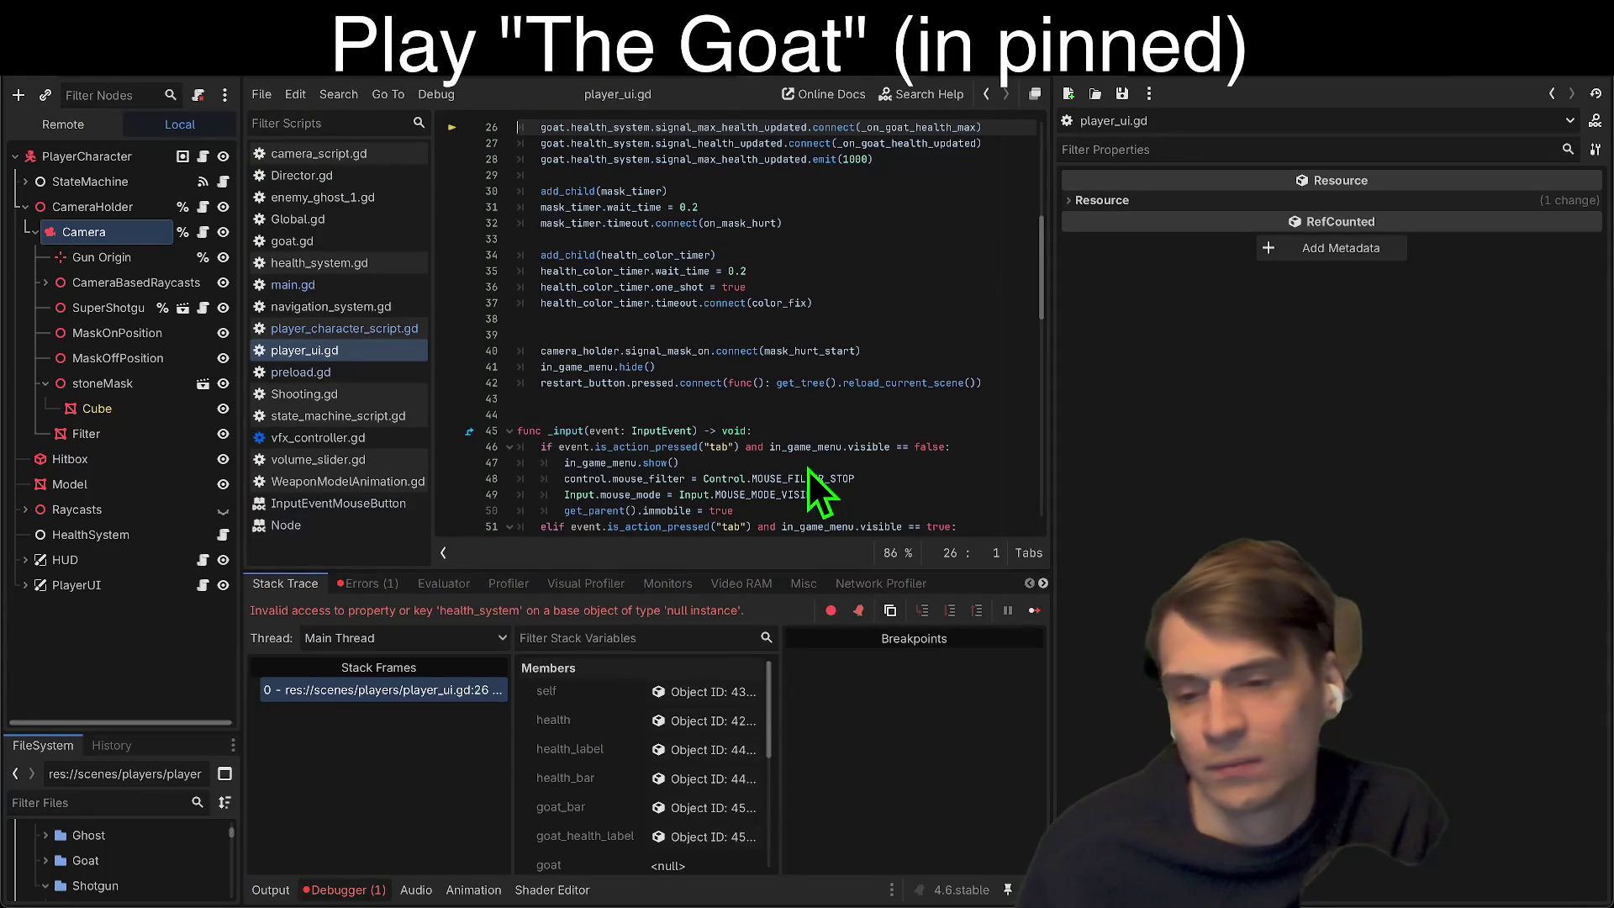
# Step: Stop the debug run and add an 'if goat:' line above the goat connections in player_ui.gd
pyautogui.click(1393, 82)
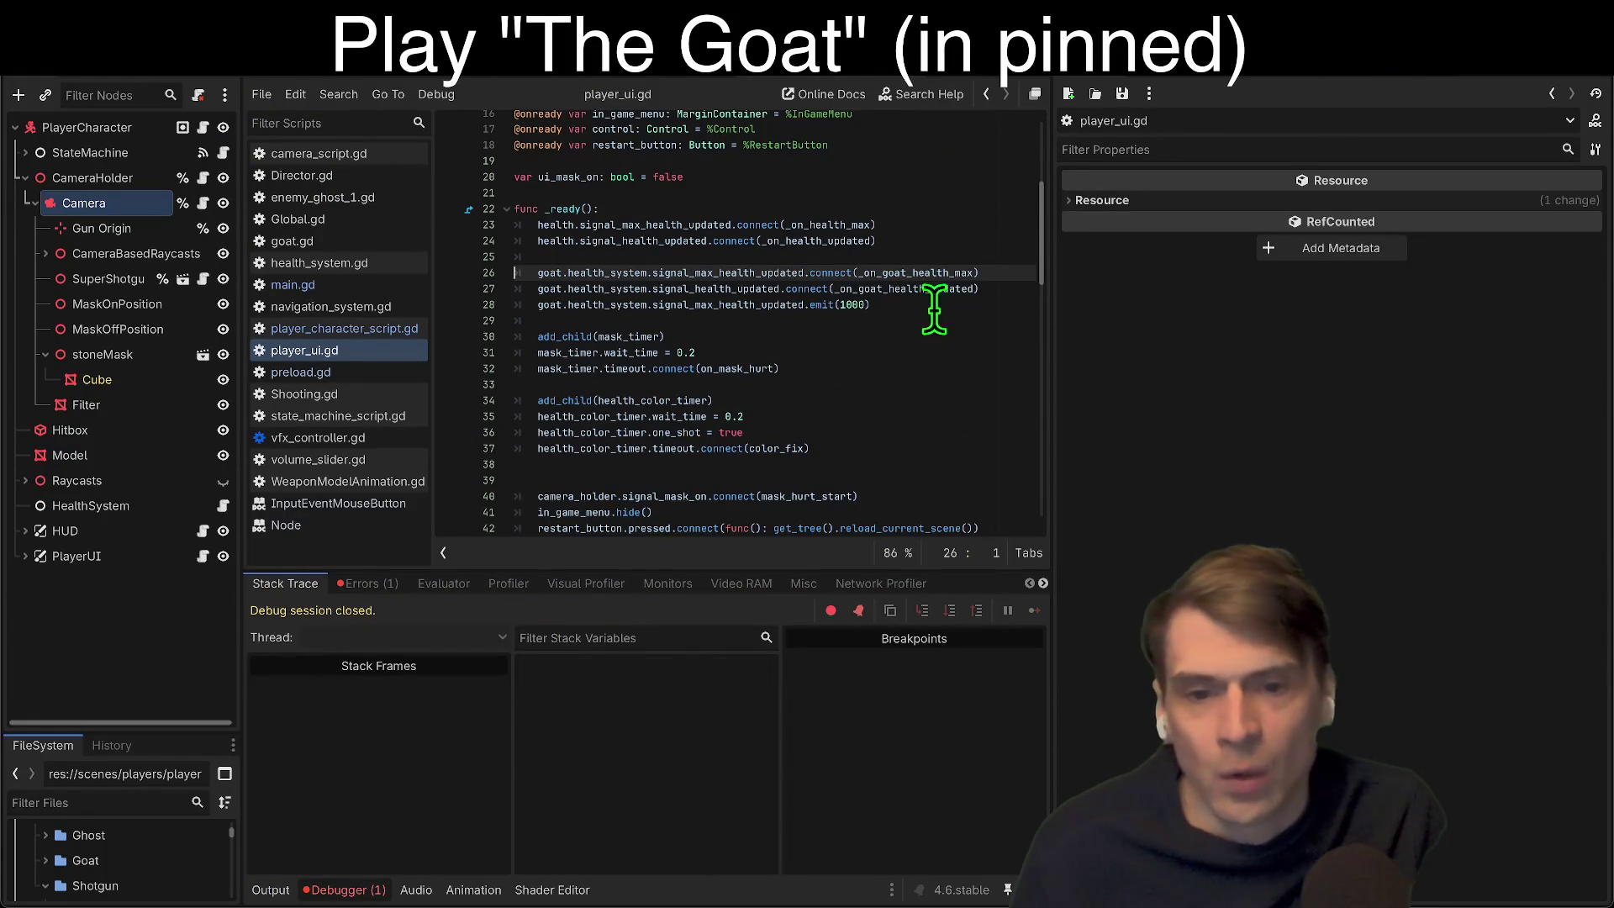
pyautogui.moveTo(933, 304); pyautogui.dragTo(517, 272)
pyautogui.click(575, 256)
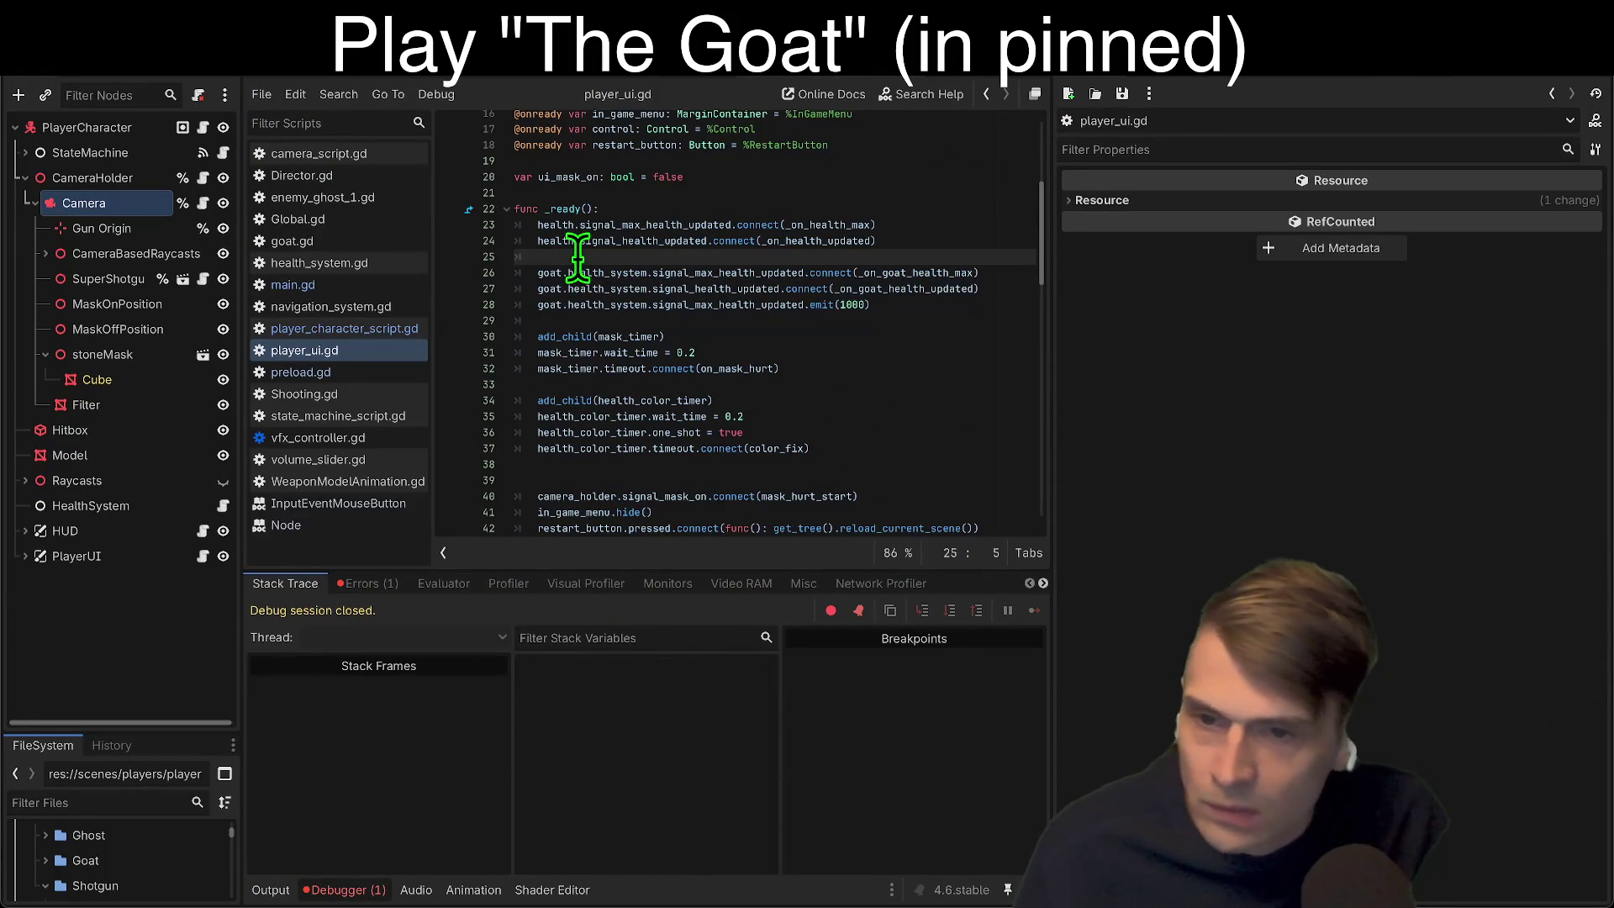
pyautogui.press('Return')
pyautogui.write('i')
pyautogui.press('BackSpace')
pyautogui.press('BackSpace')
pyautogui.press('BackSpace')
pyautogui.write('g')
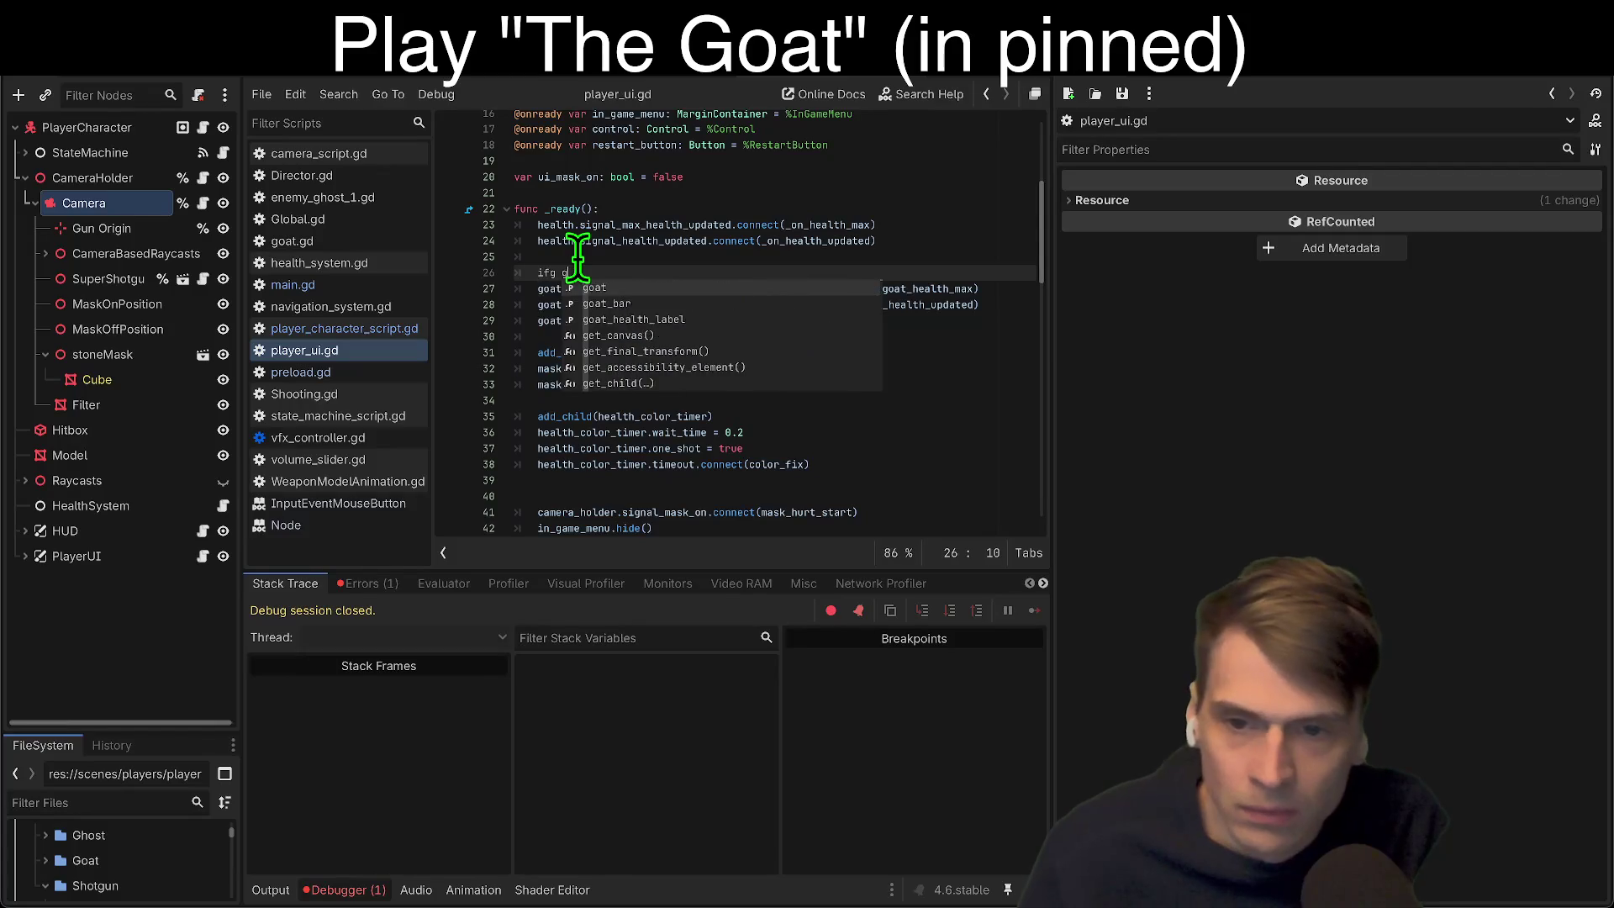
pyautogui.write('oat:')
# Step: Indent the three goat health_system lines under the if and save player_ui.gd
pyautogui.moveTo(895, 335)
pyautogui.mouseDown()
pyautogui.moveTo(883, 299)
pyautogui.moveTo(412, 307)
pyautogui.mouseUp()
pyautogui.press('Tab')
pyautogui.click(930, 241)
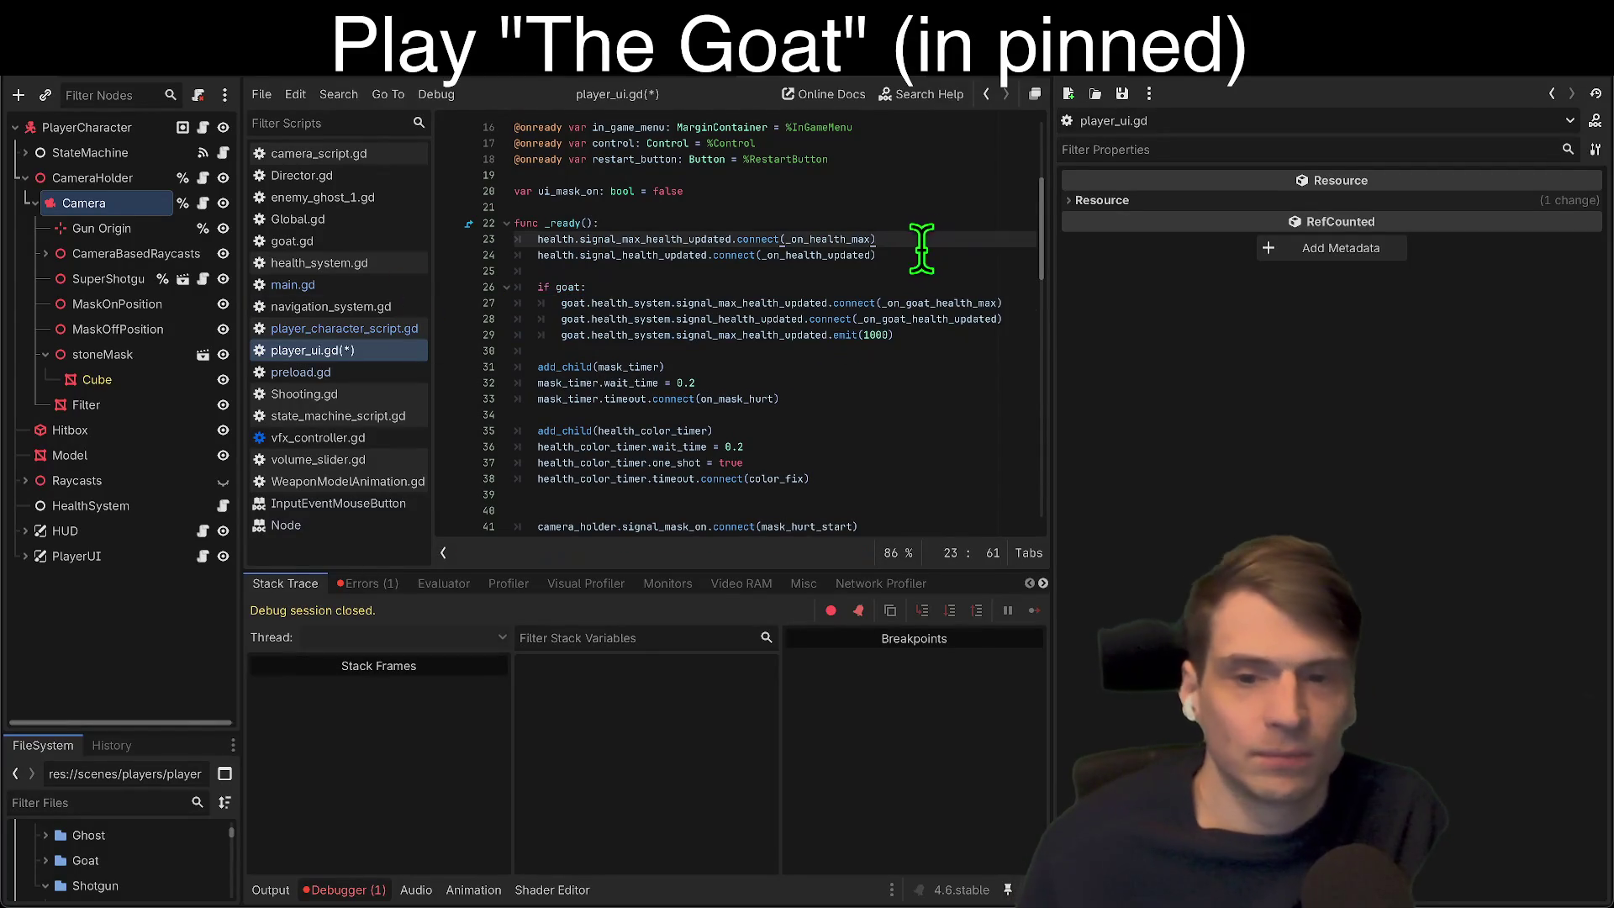
pyautogui.click(939, 303)
pyautogui.click(954, 334)
pyautogui.hotkey('ctrl', 's')
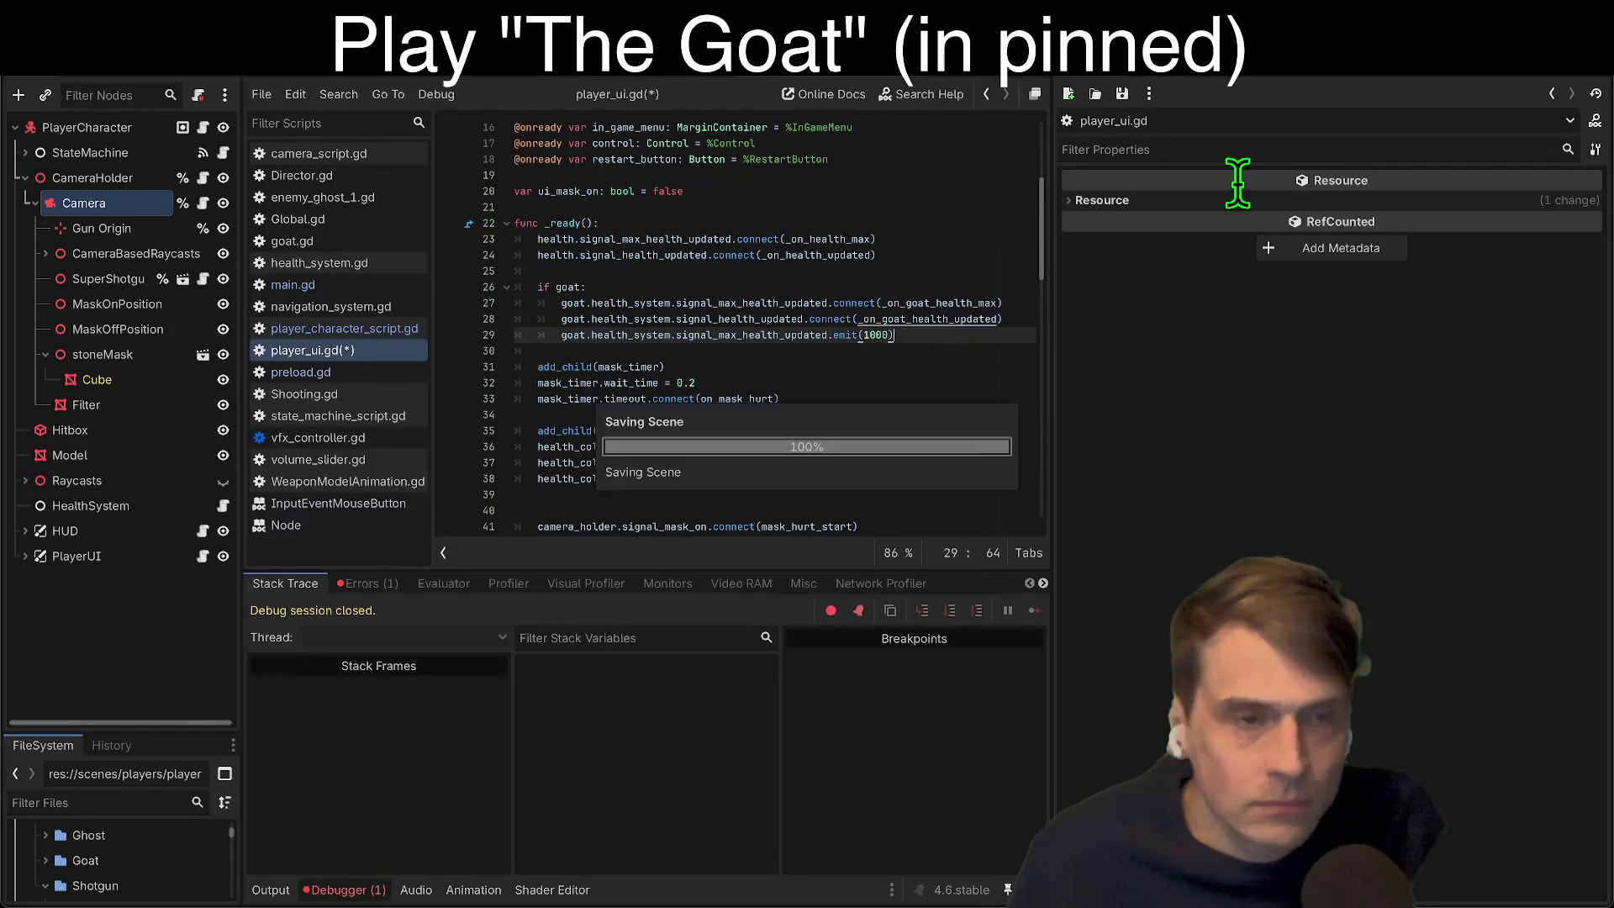
pyautogui.click(1421, 84)
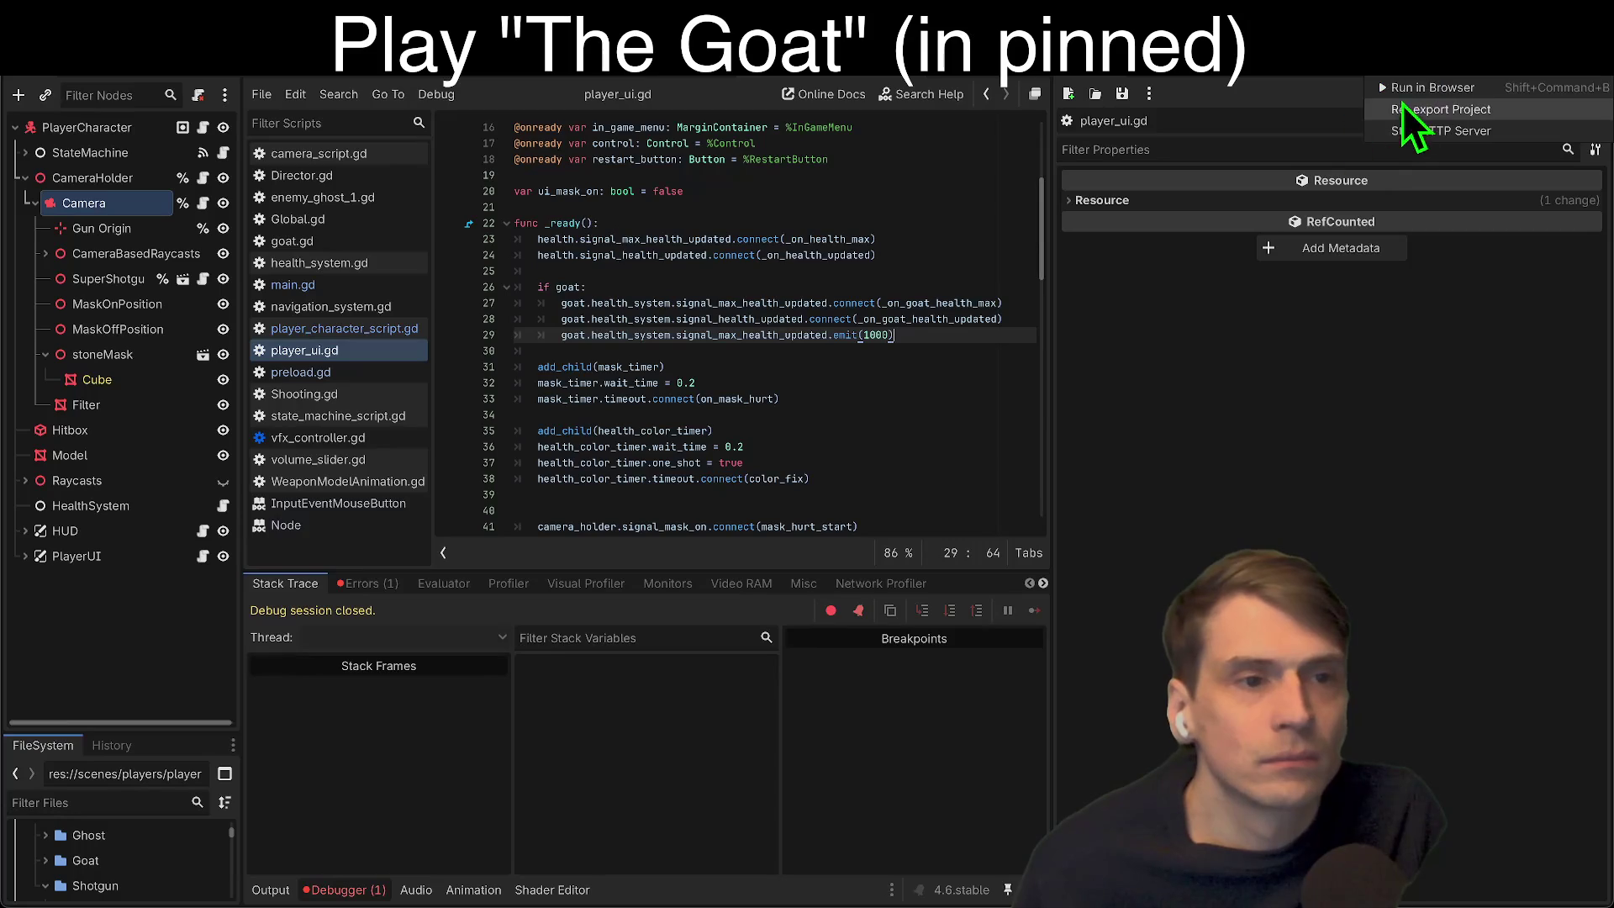
# Step: Re-export the web build and run the game locally to test the goat health_system fix
pyautogui.click(1414, 88)
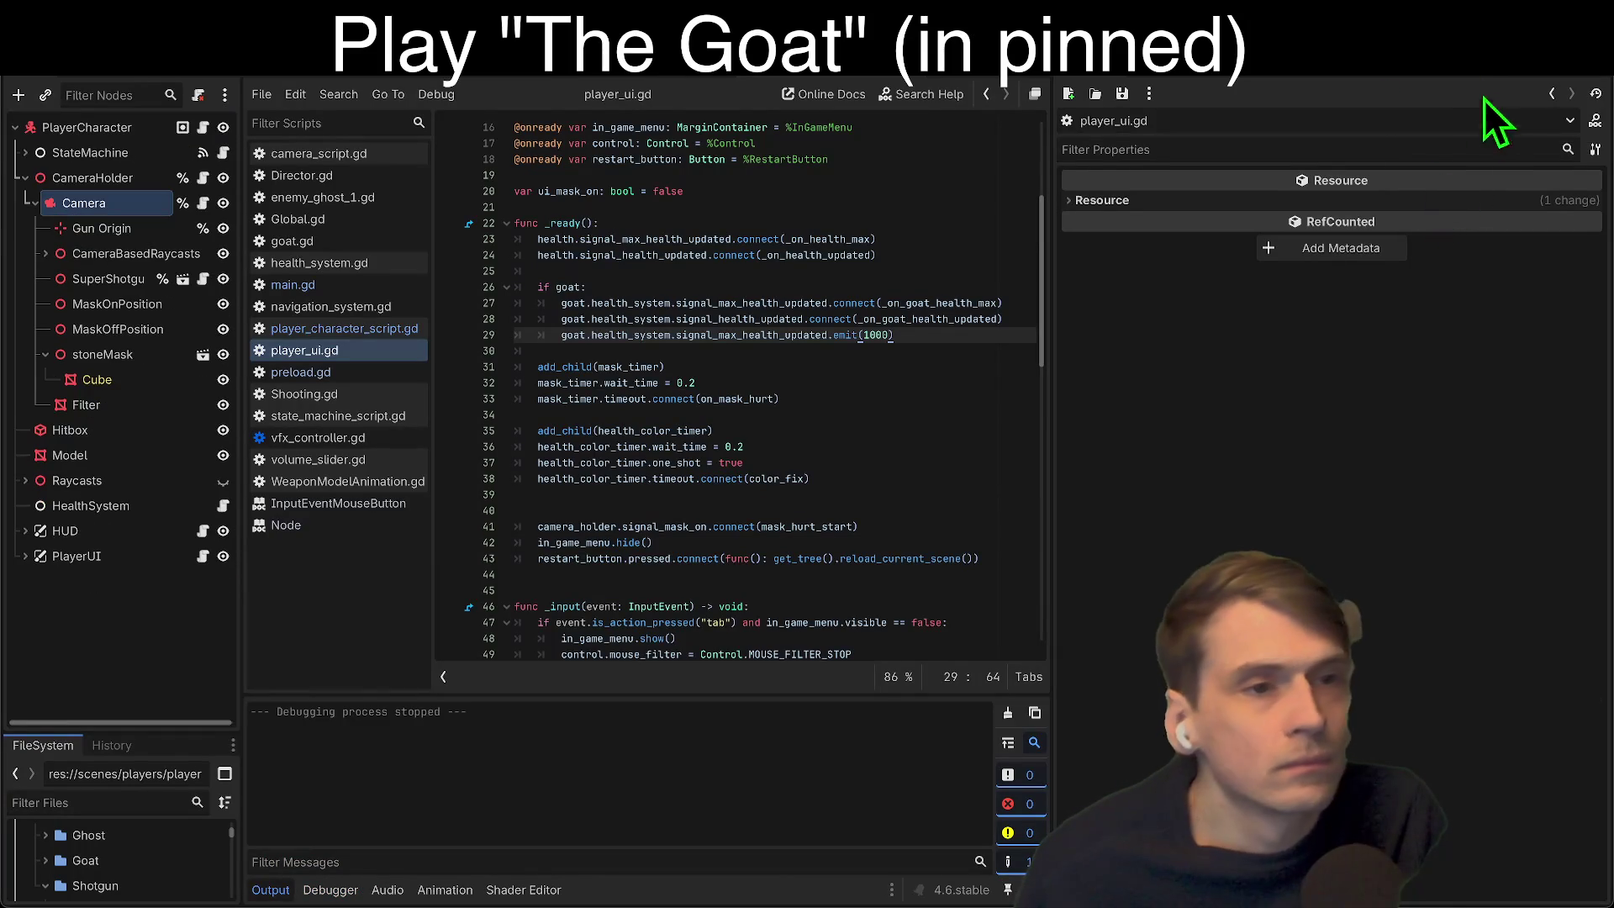
pyautogui.click(1440, 82)
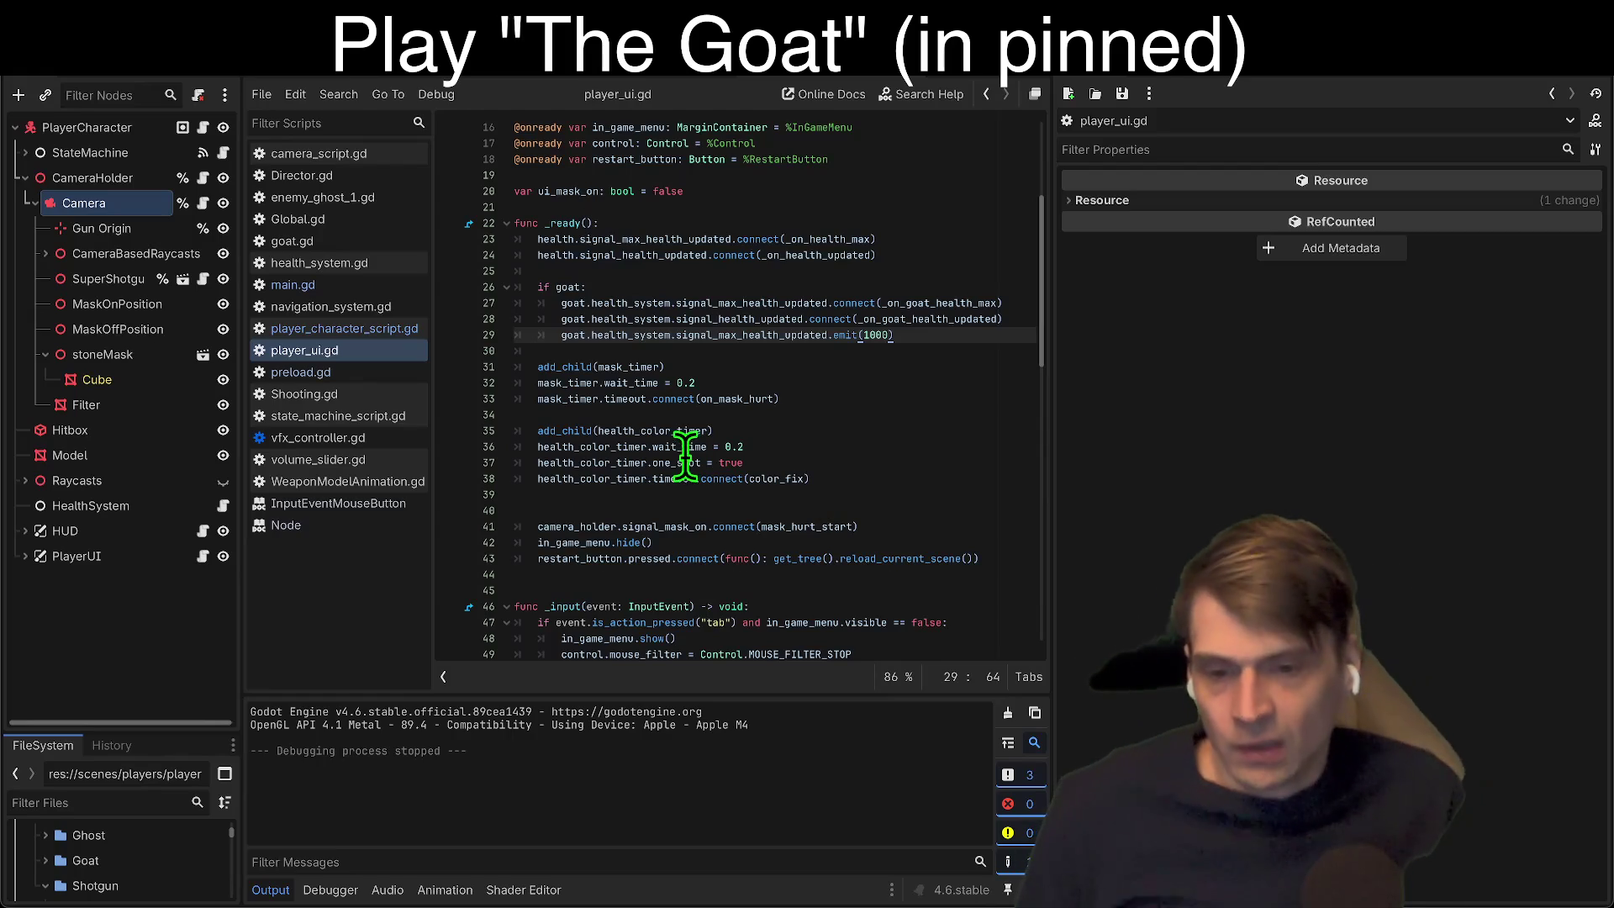
pyautogui.click(613, 478)
pyautogui.press('End')
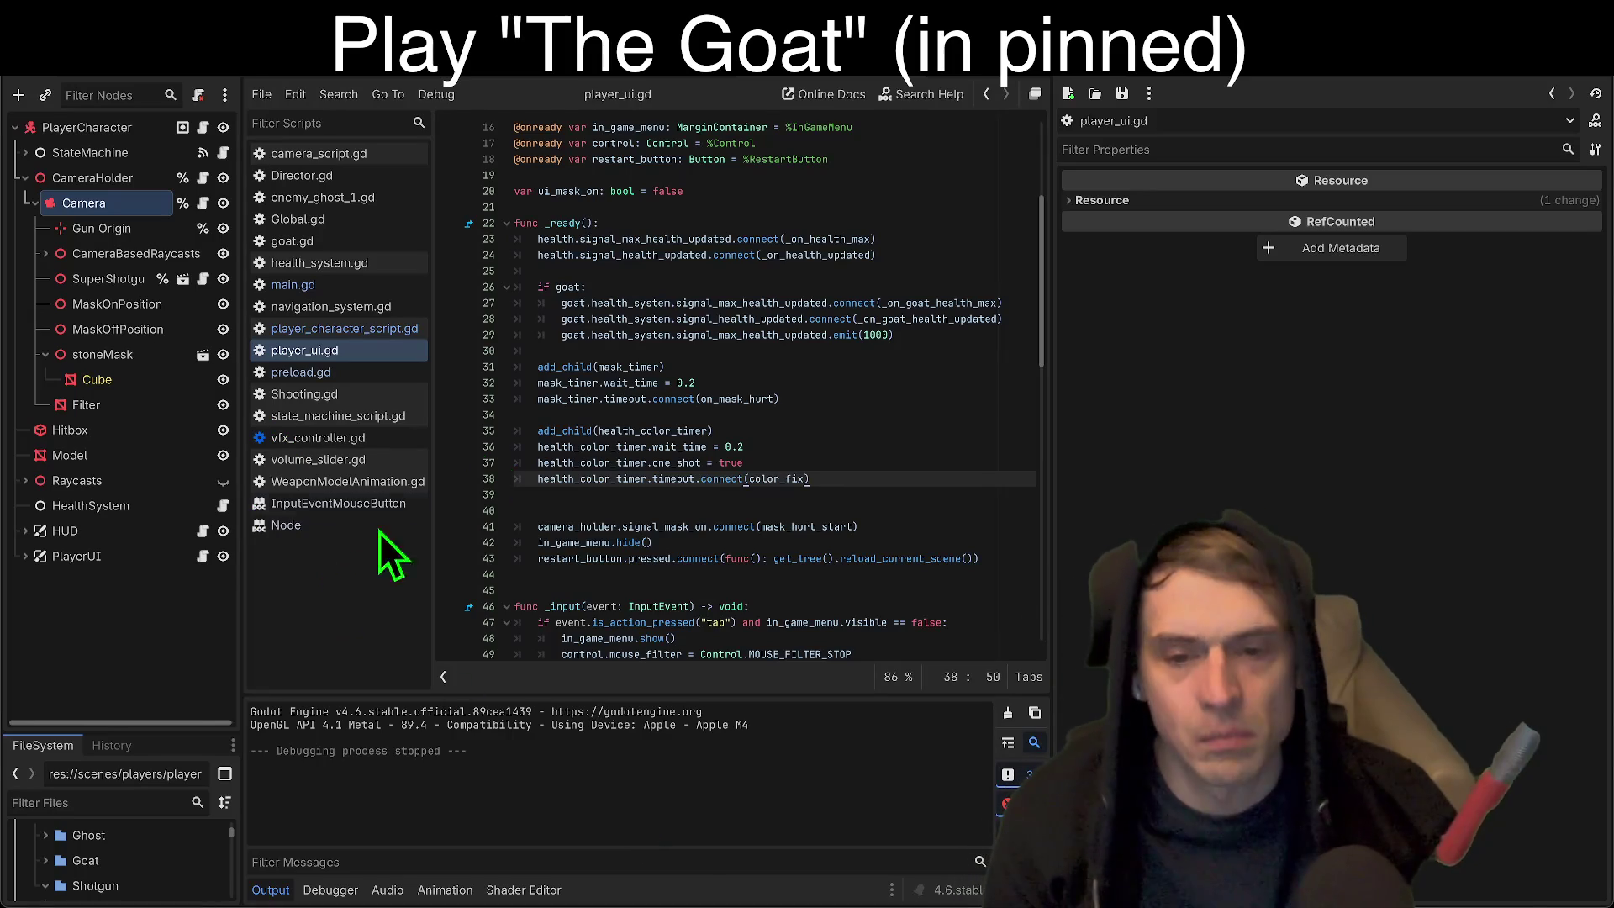
# Step: Show the player scene in 3D and open the Export settings on the Web (Runnable) preset
pyautogui.rightClick(825, 271)
pyautogui.click(717, 215)
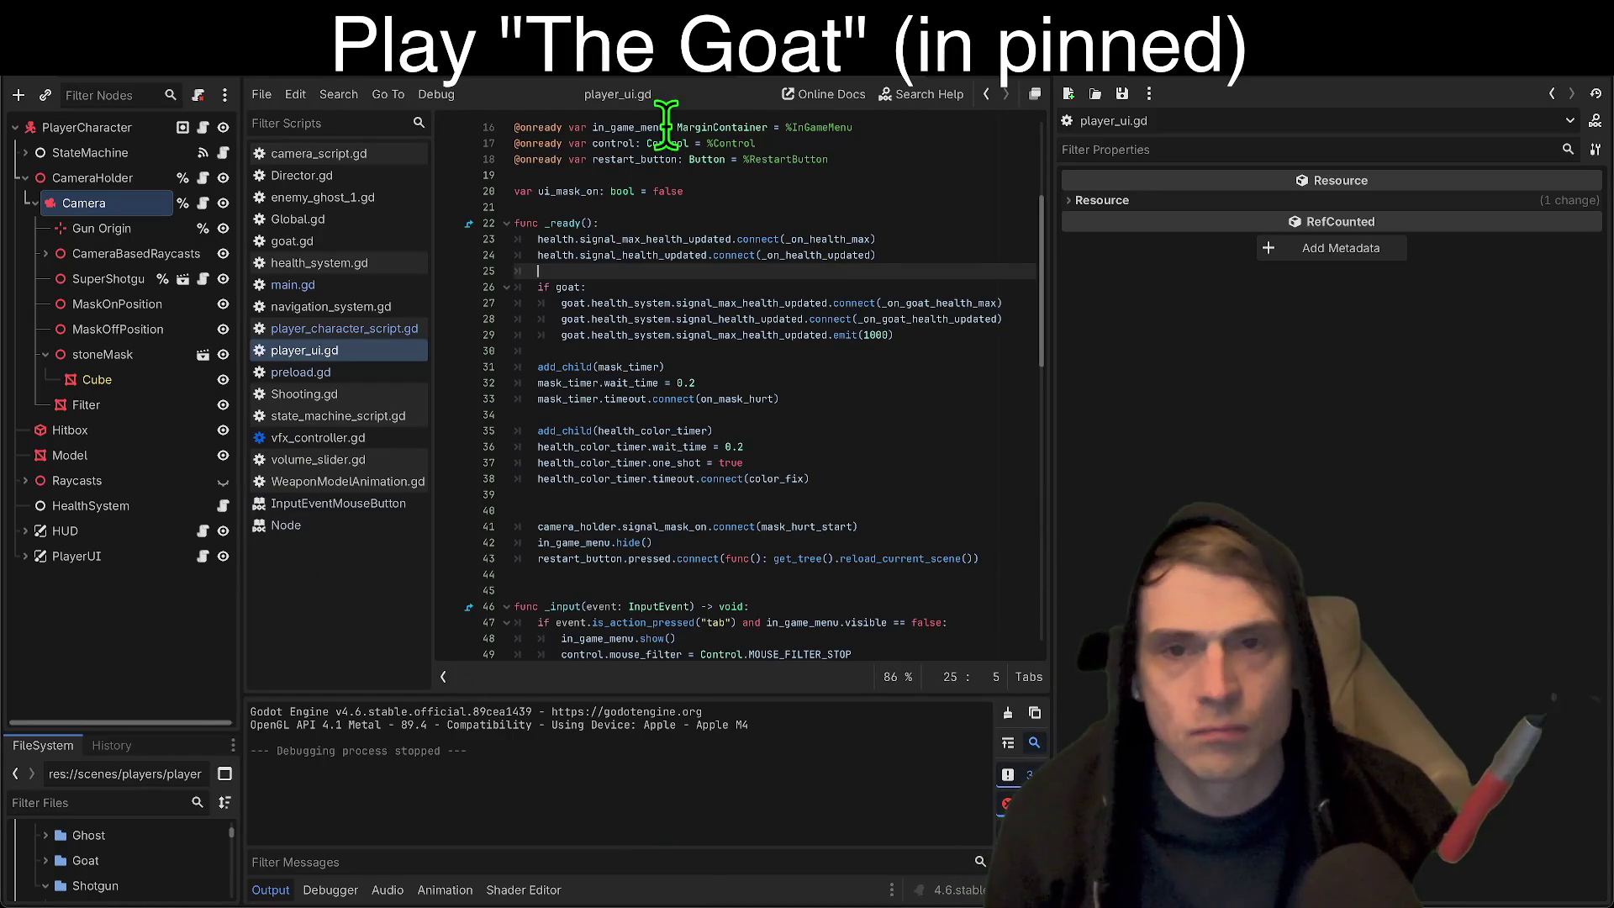
pyautogui.click(739, 81)
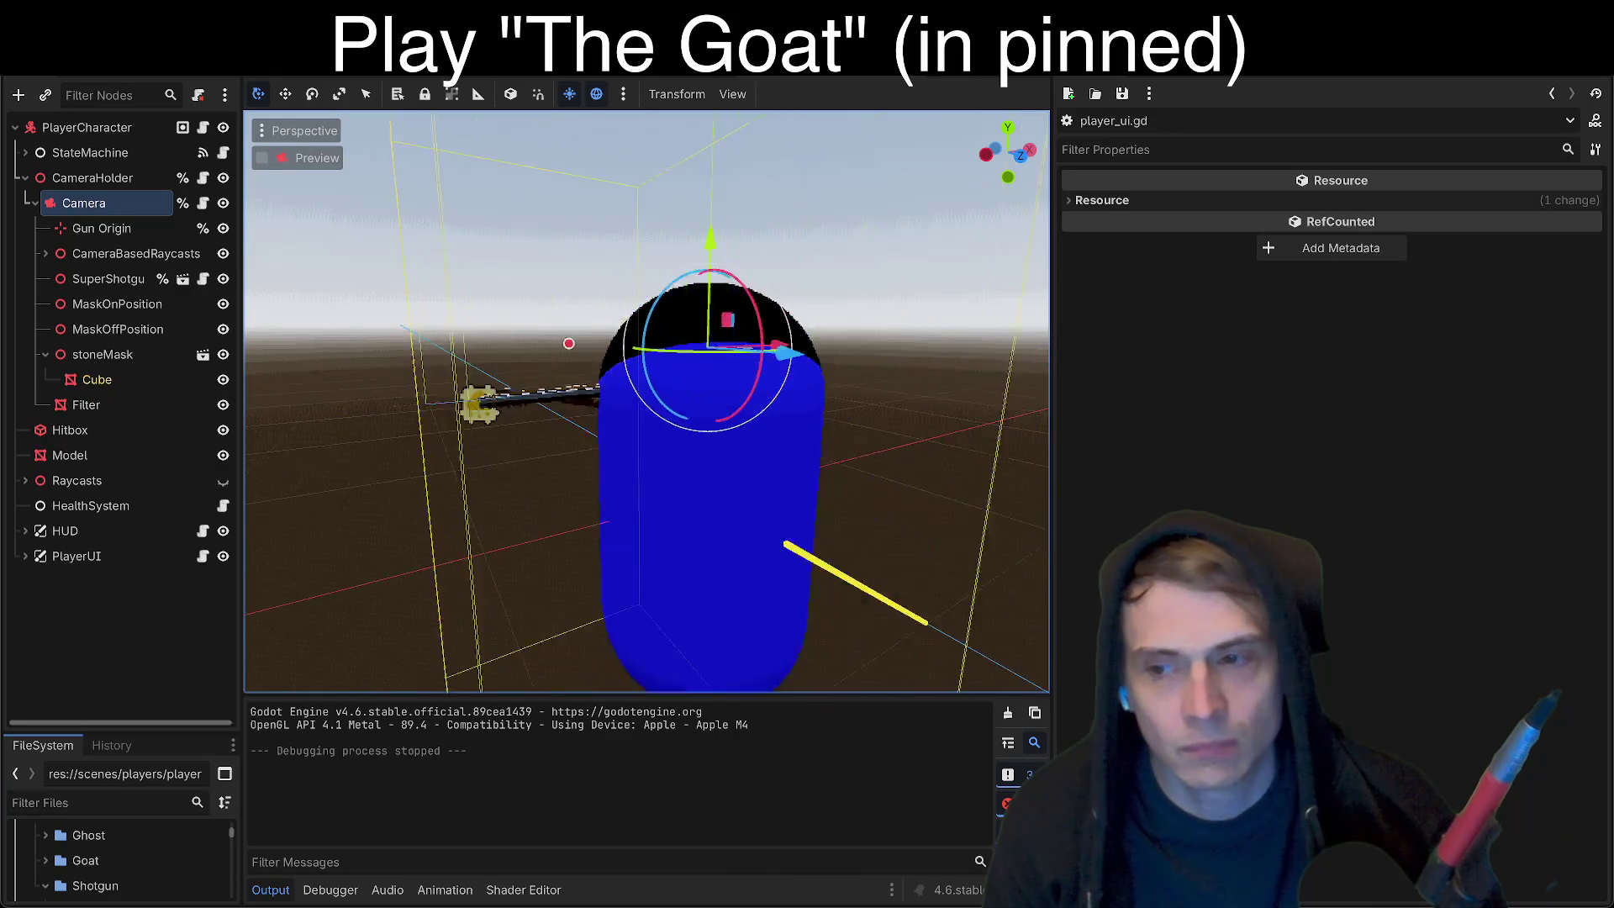
pyautogui.scroll(-3, 800, 514)
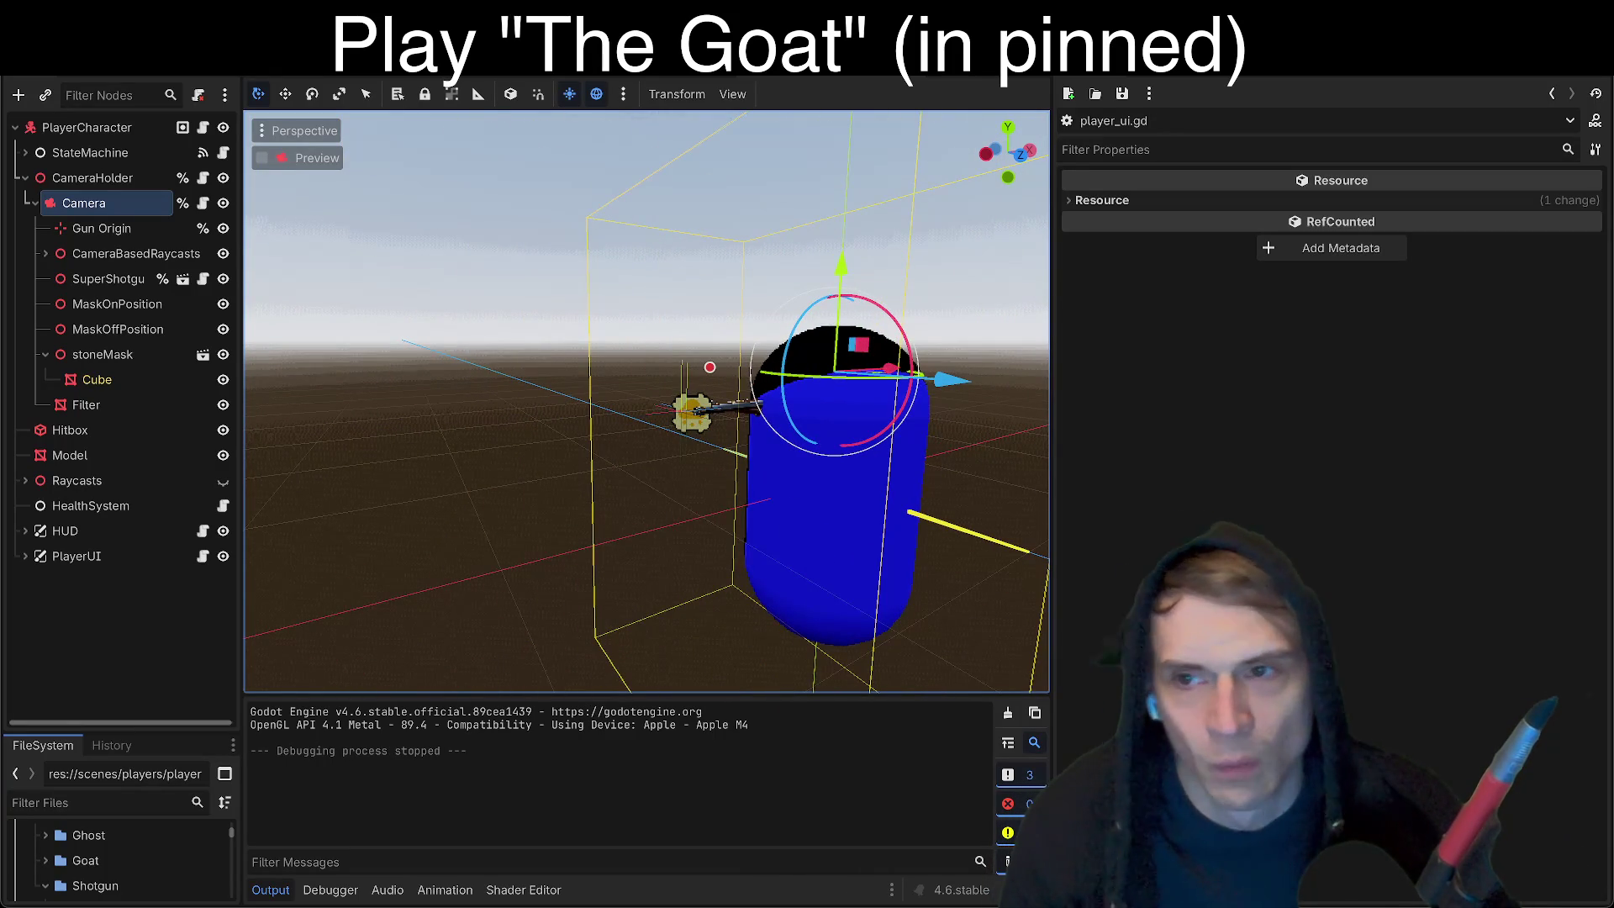
pyautogui.hotkey('ctrl', 'shift', 'e')
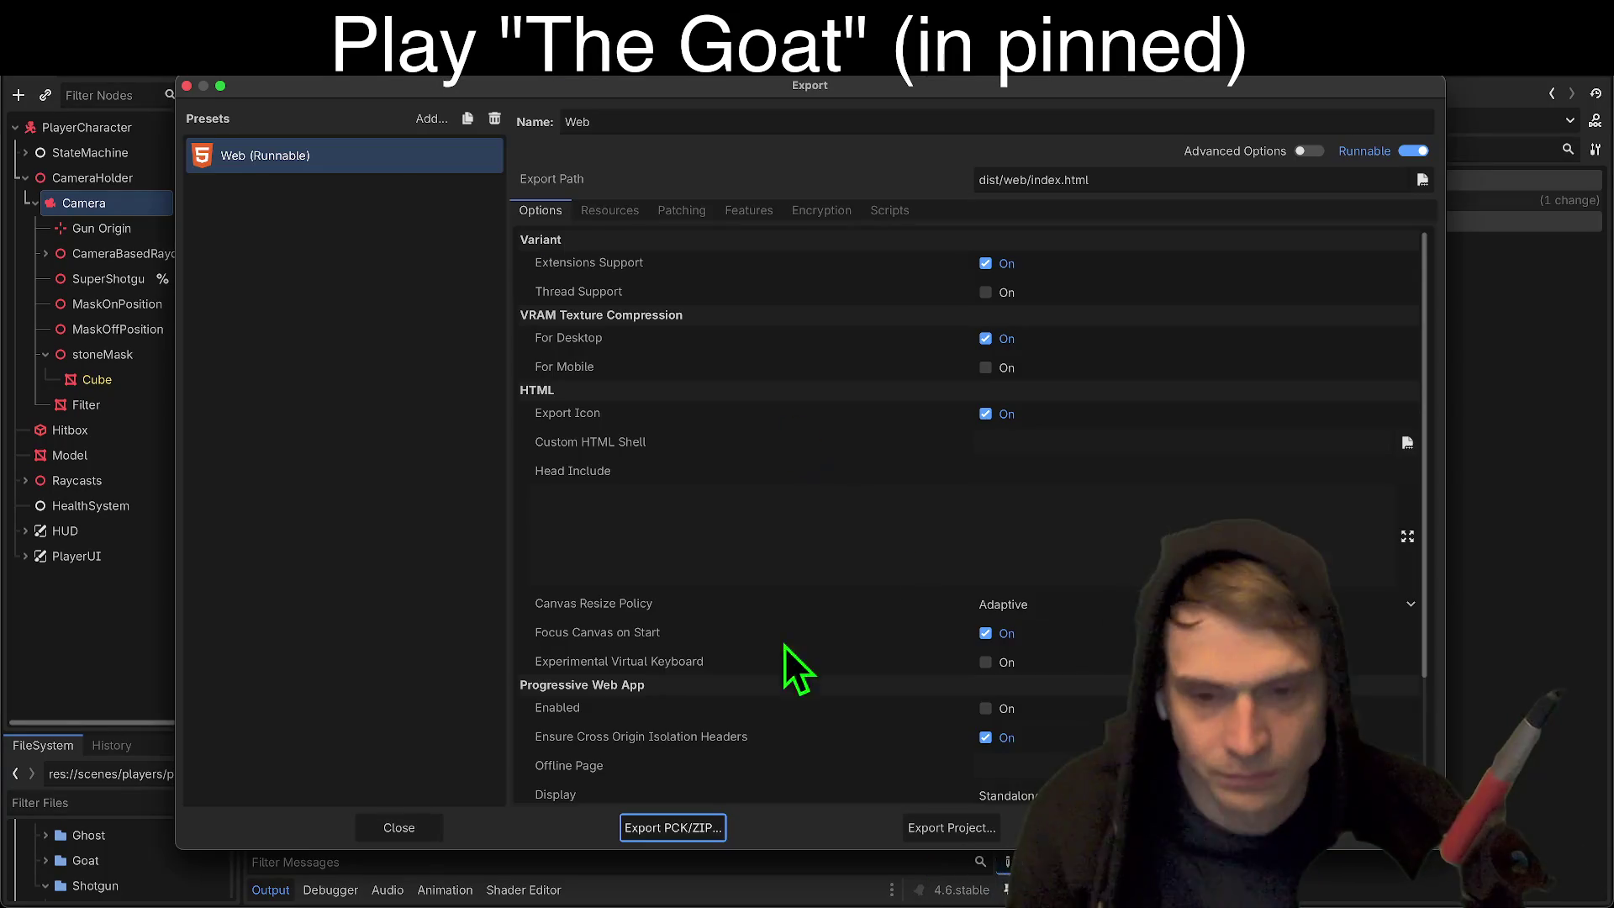
# Step: Export the Web build over dist/web/index.html, confirming the overwrite, and close the Export dialog
pyautogui.click(957, 827)
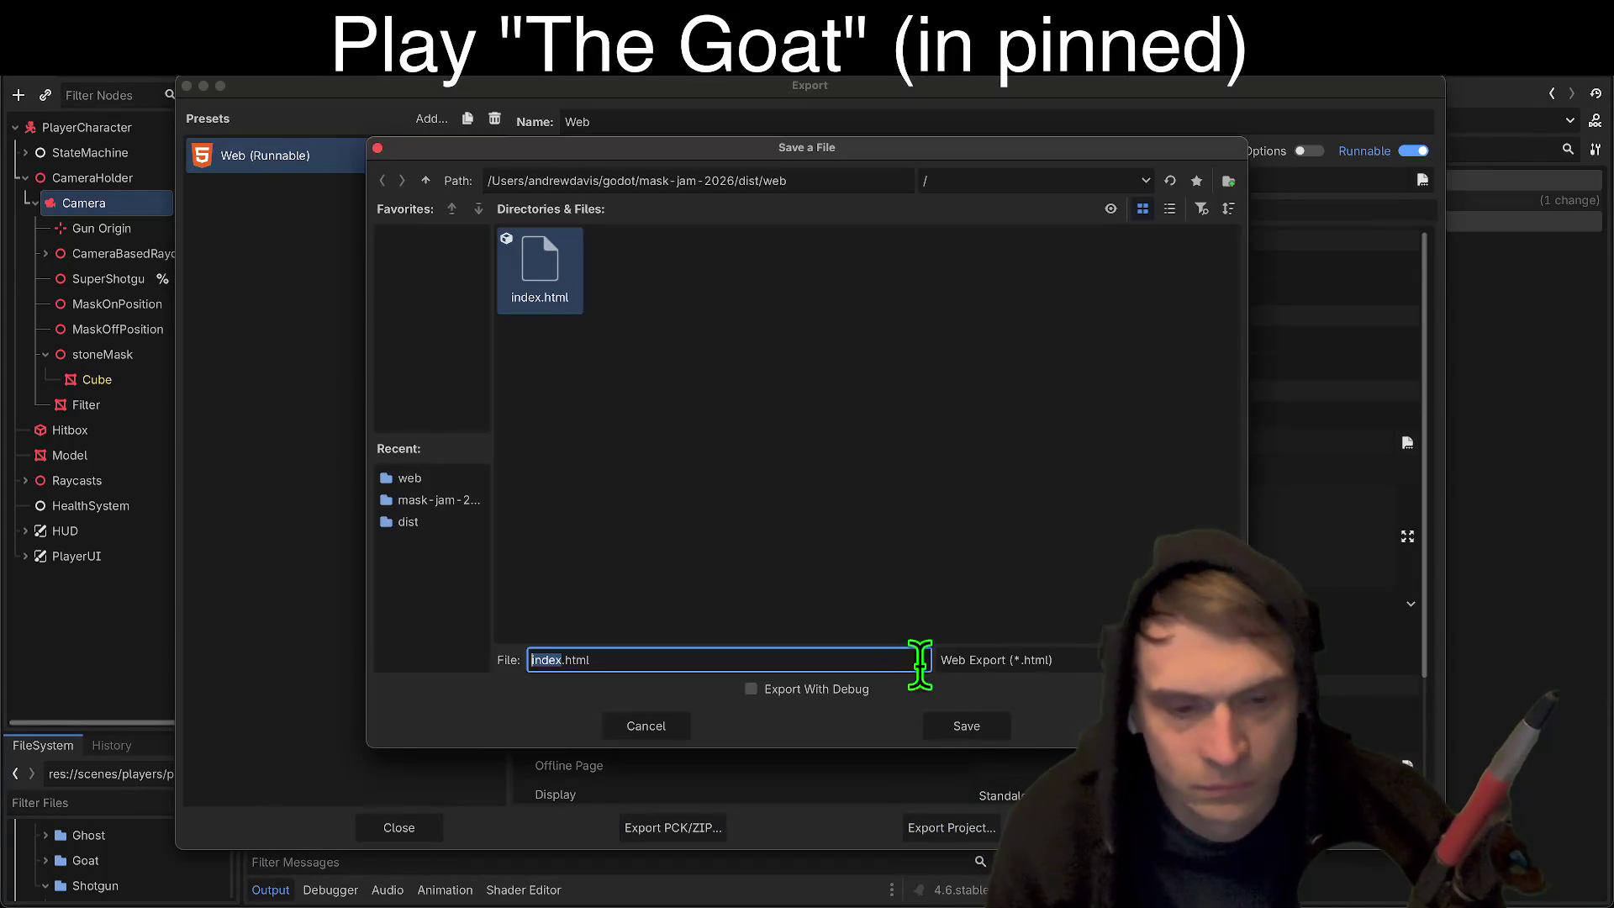
pyautogui.click(960, 713)
pyautogui.click(935, 486)
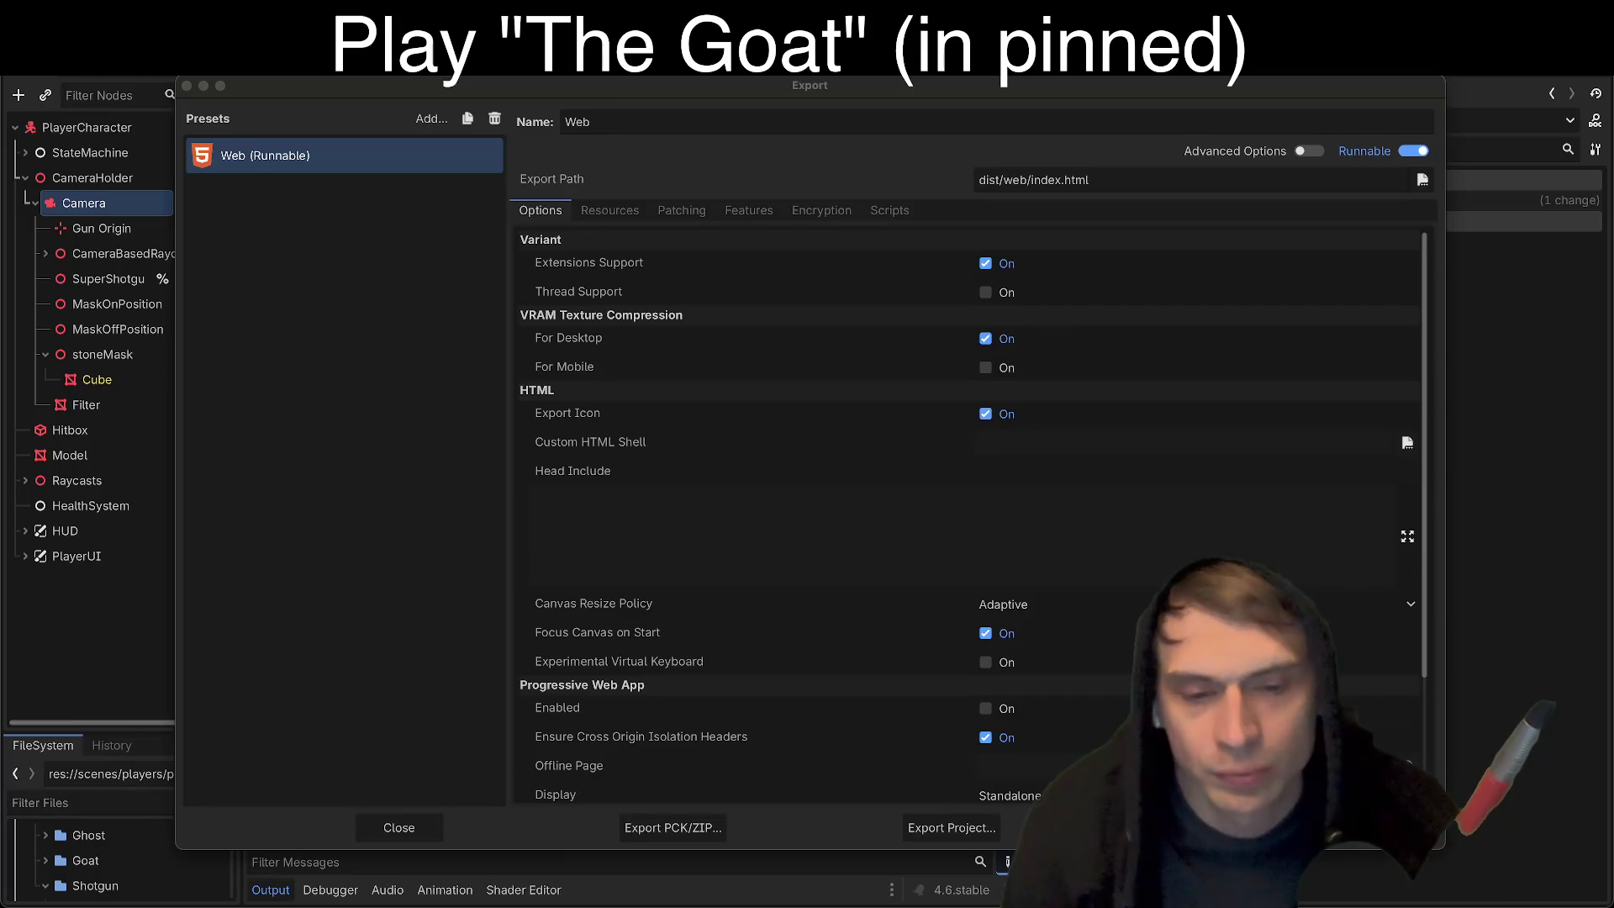
pyautogui.click(1115, 481)
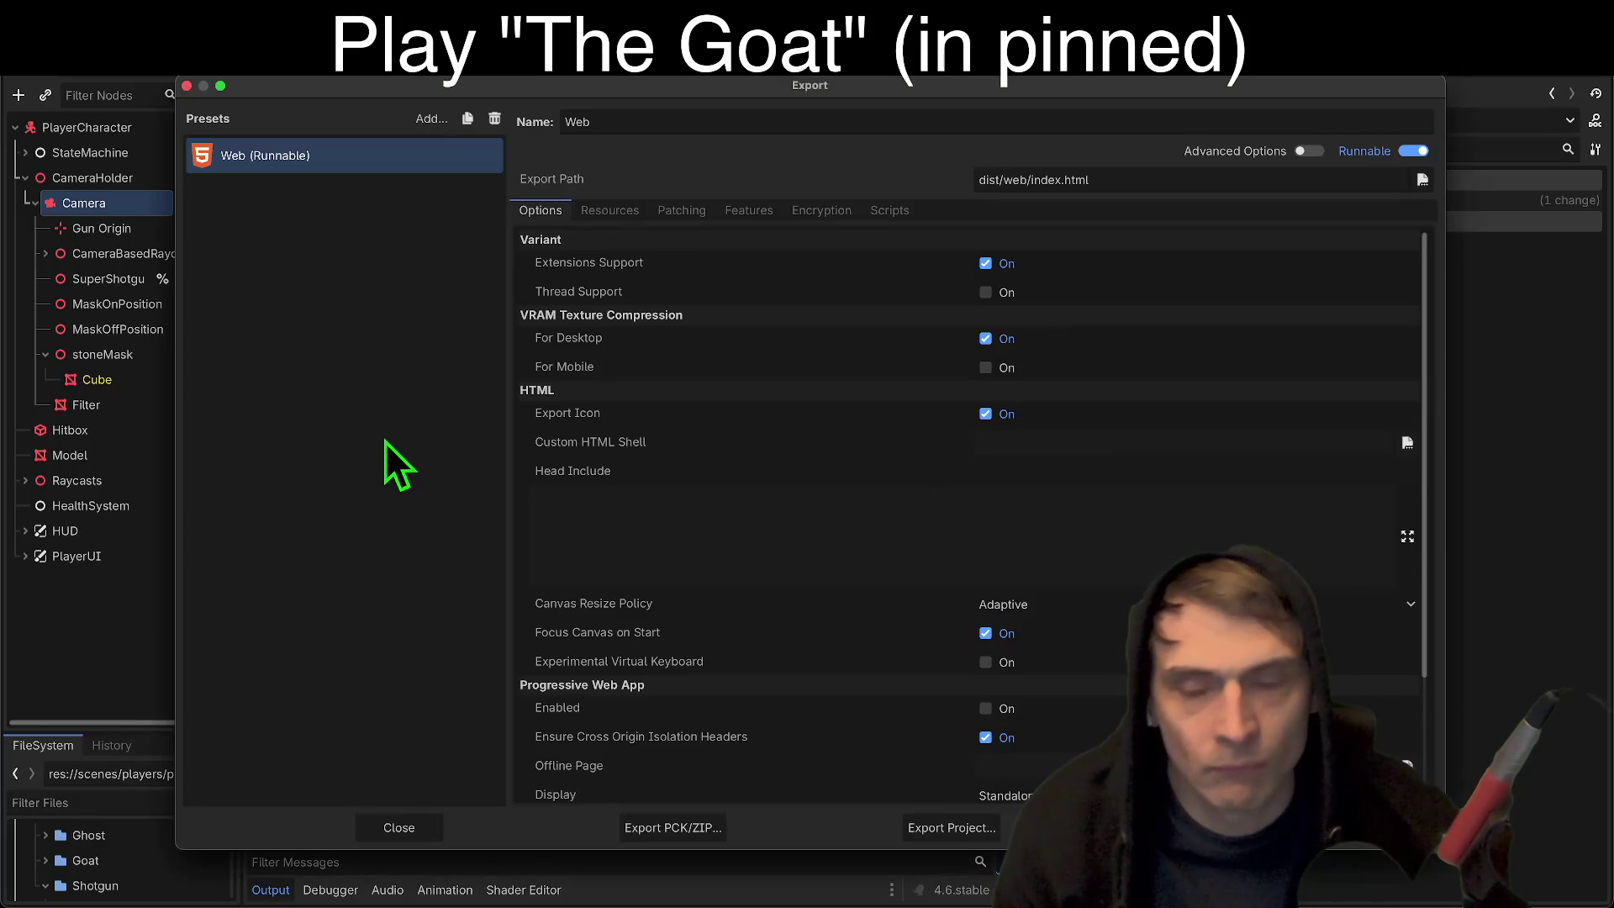
pyautogui.press('Escape')
pyautogui.hscroll(-5, 385, 439)
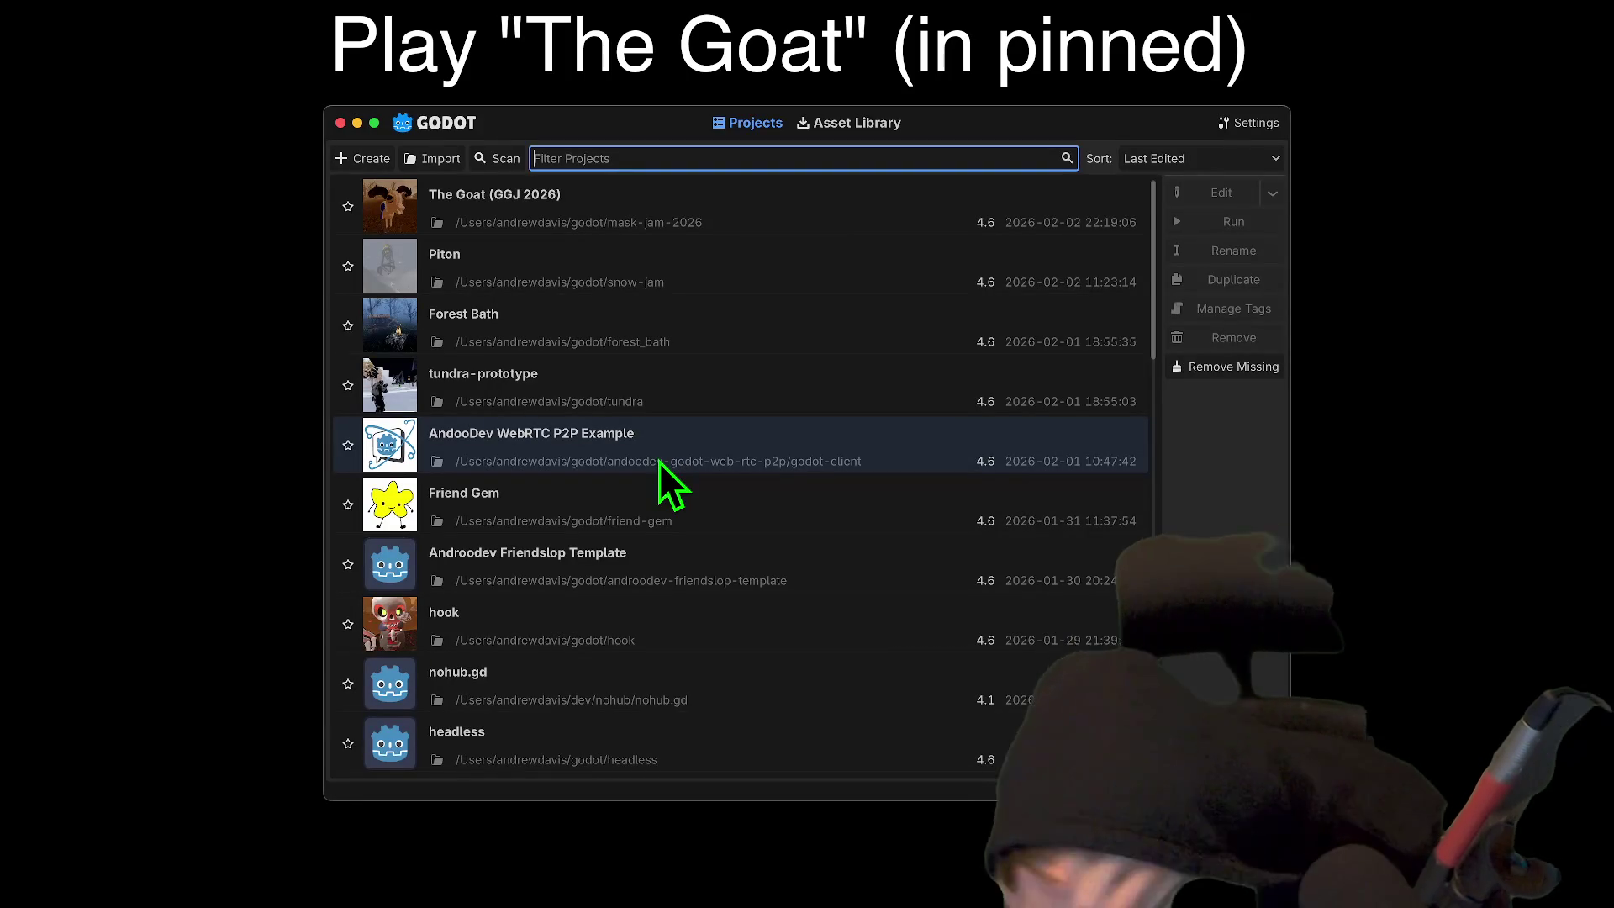
# Step: Look through the Project Manager list and select the Androodev Friendslop Template row
pyautogui.click(690, 228)
pyautogui.rightClick(683, 264)
pyautogui.click(641, 255)
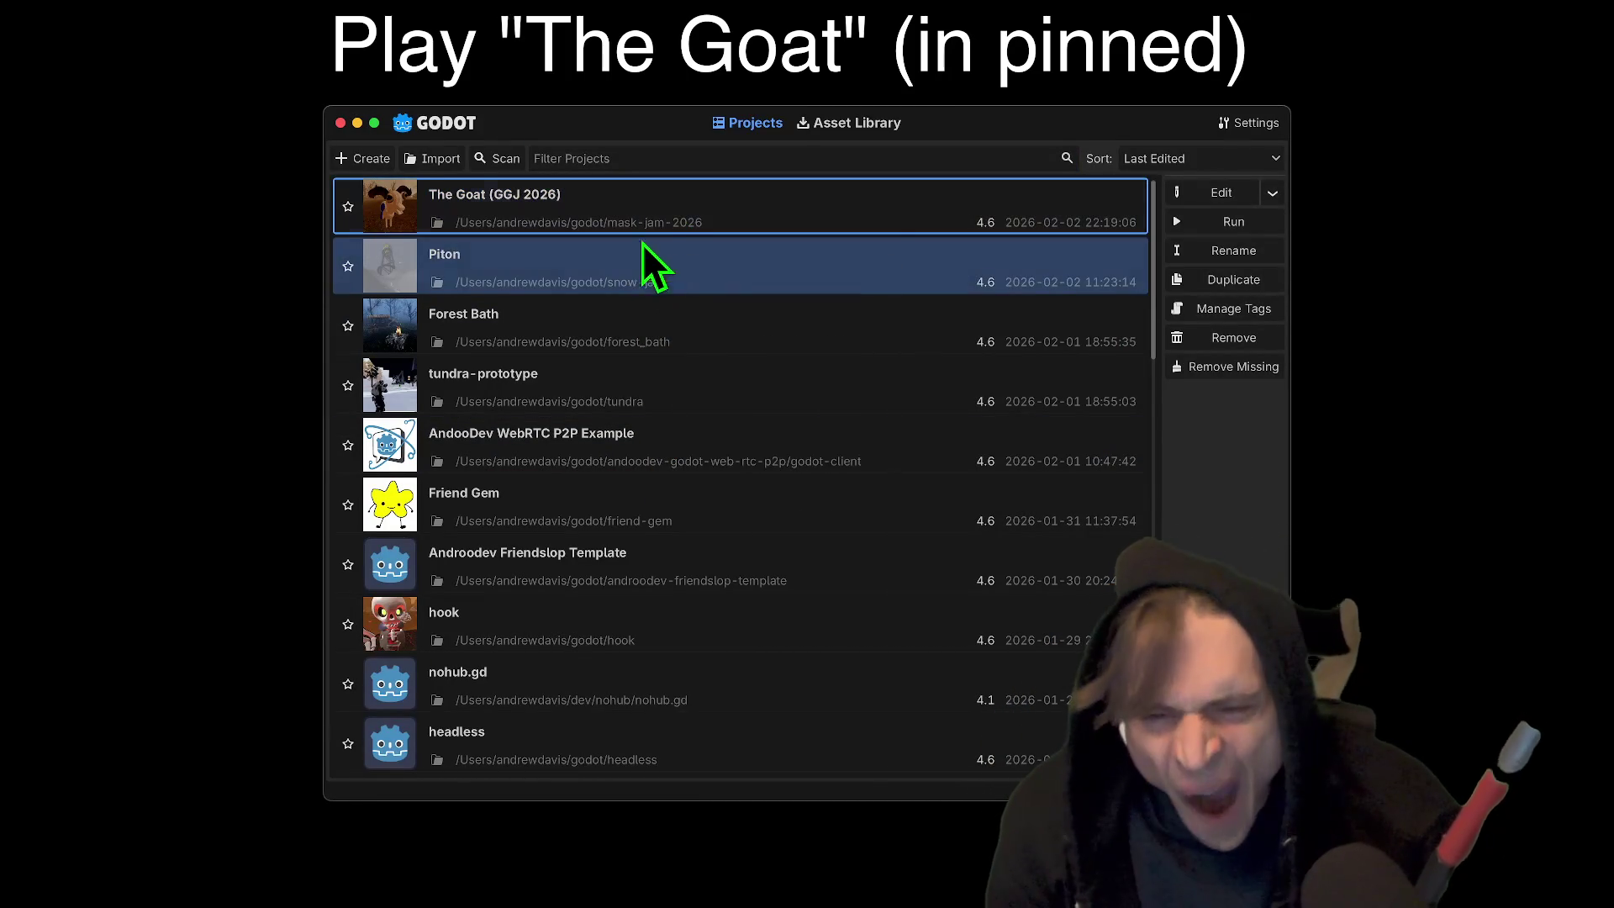
pyautogui.click(652, 219)
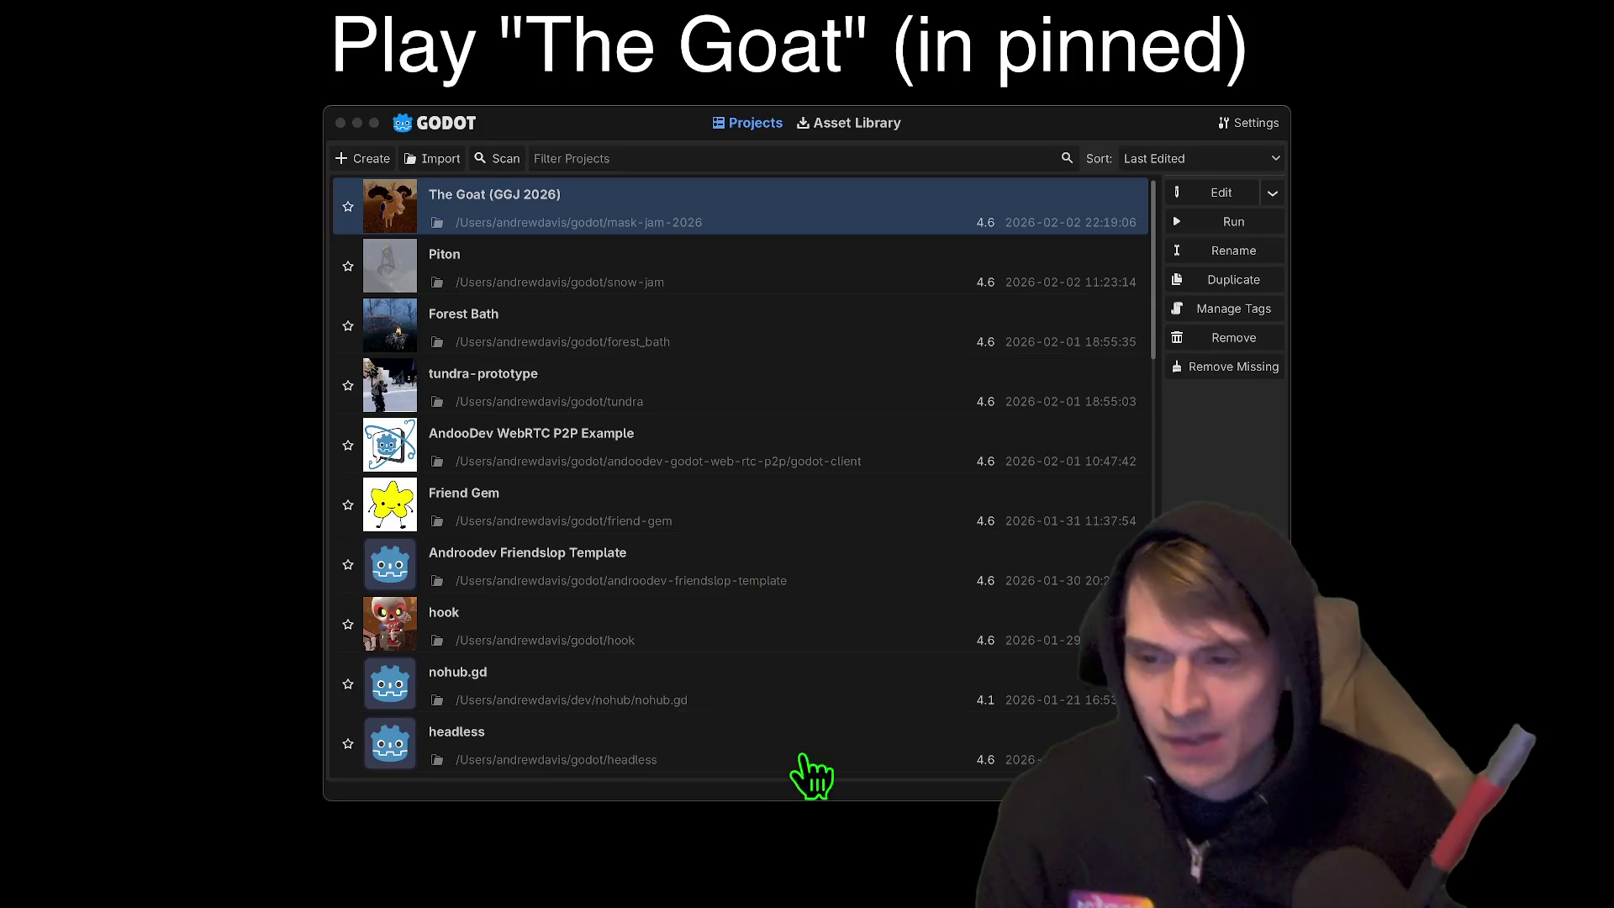
pyautogui.click(801, 757)
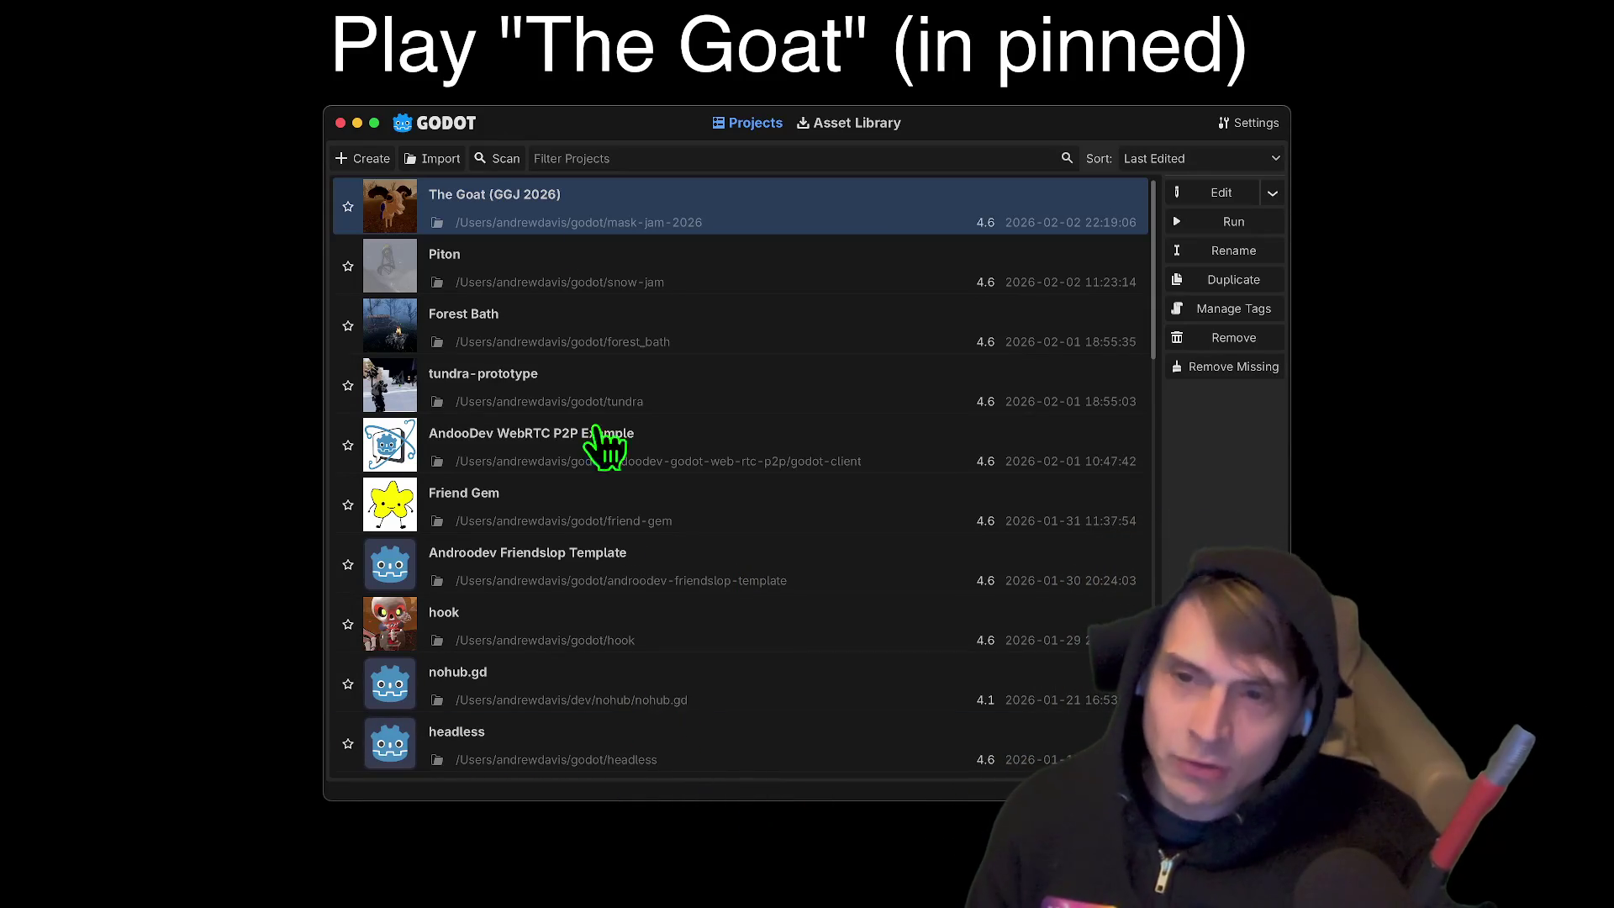
pyautogui.click(585, 252)
pyautogui.click(641, 450)
pyautogui.click(676, 508)
pyautogui.click(732, 565)
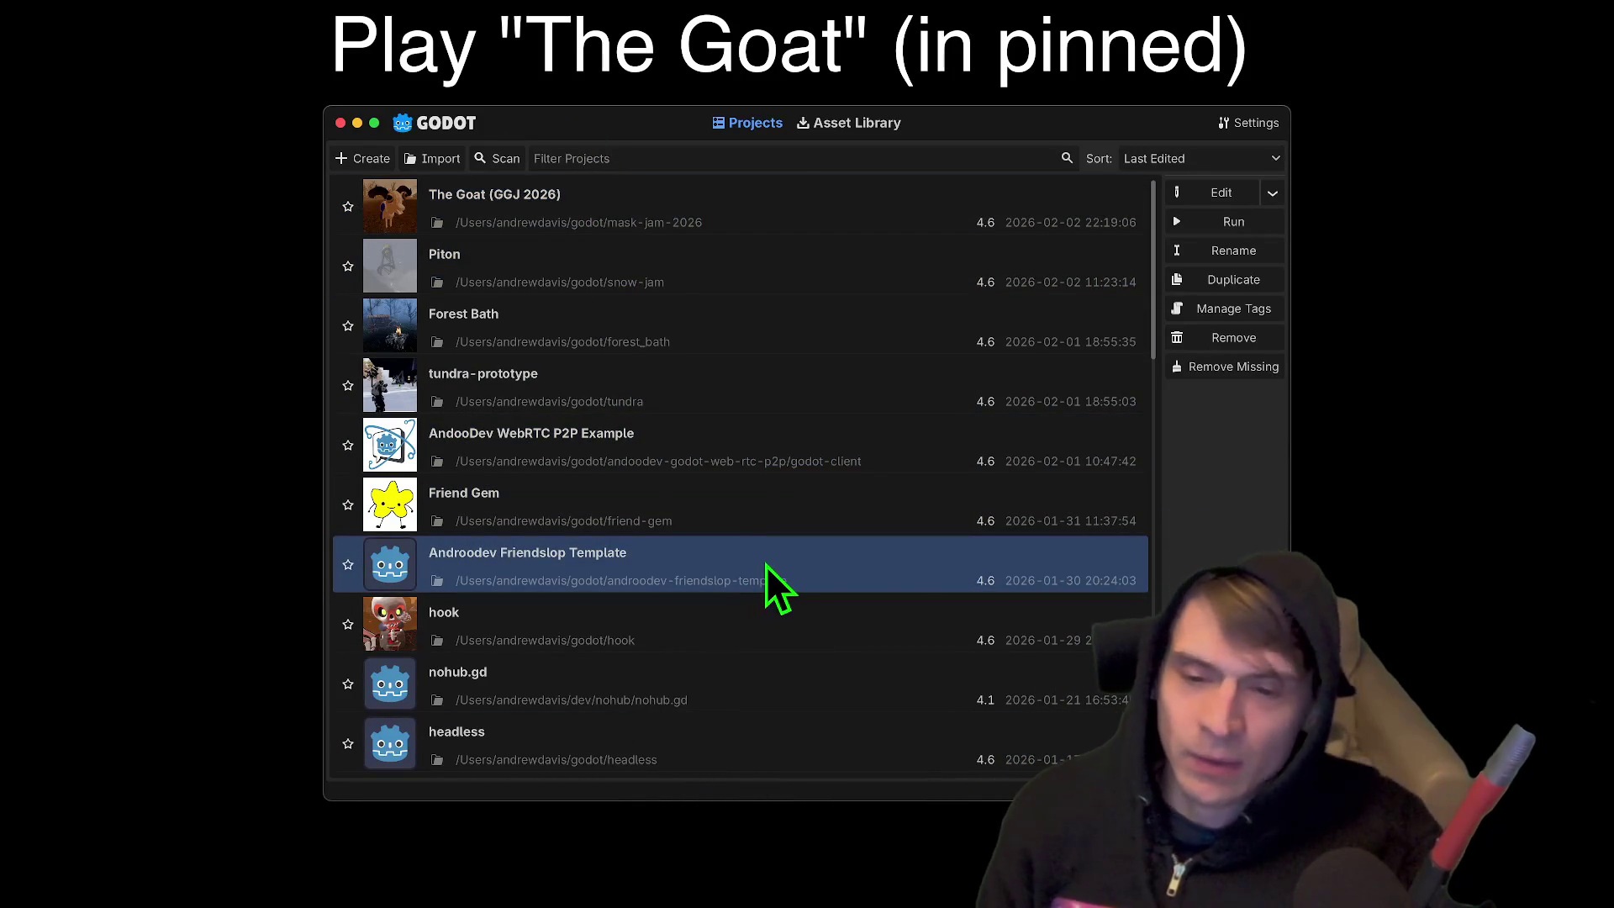
# Step: Open the Androodev Friendslop Template project in the editor and switch to its 3D level view
pyautogui.rightClick(765, 566)
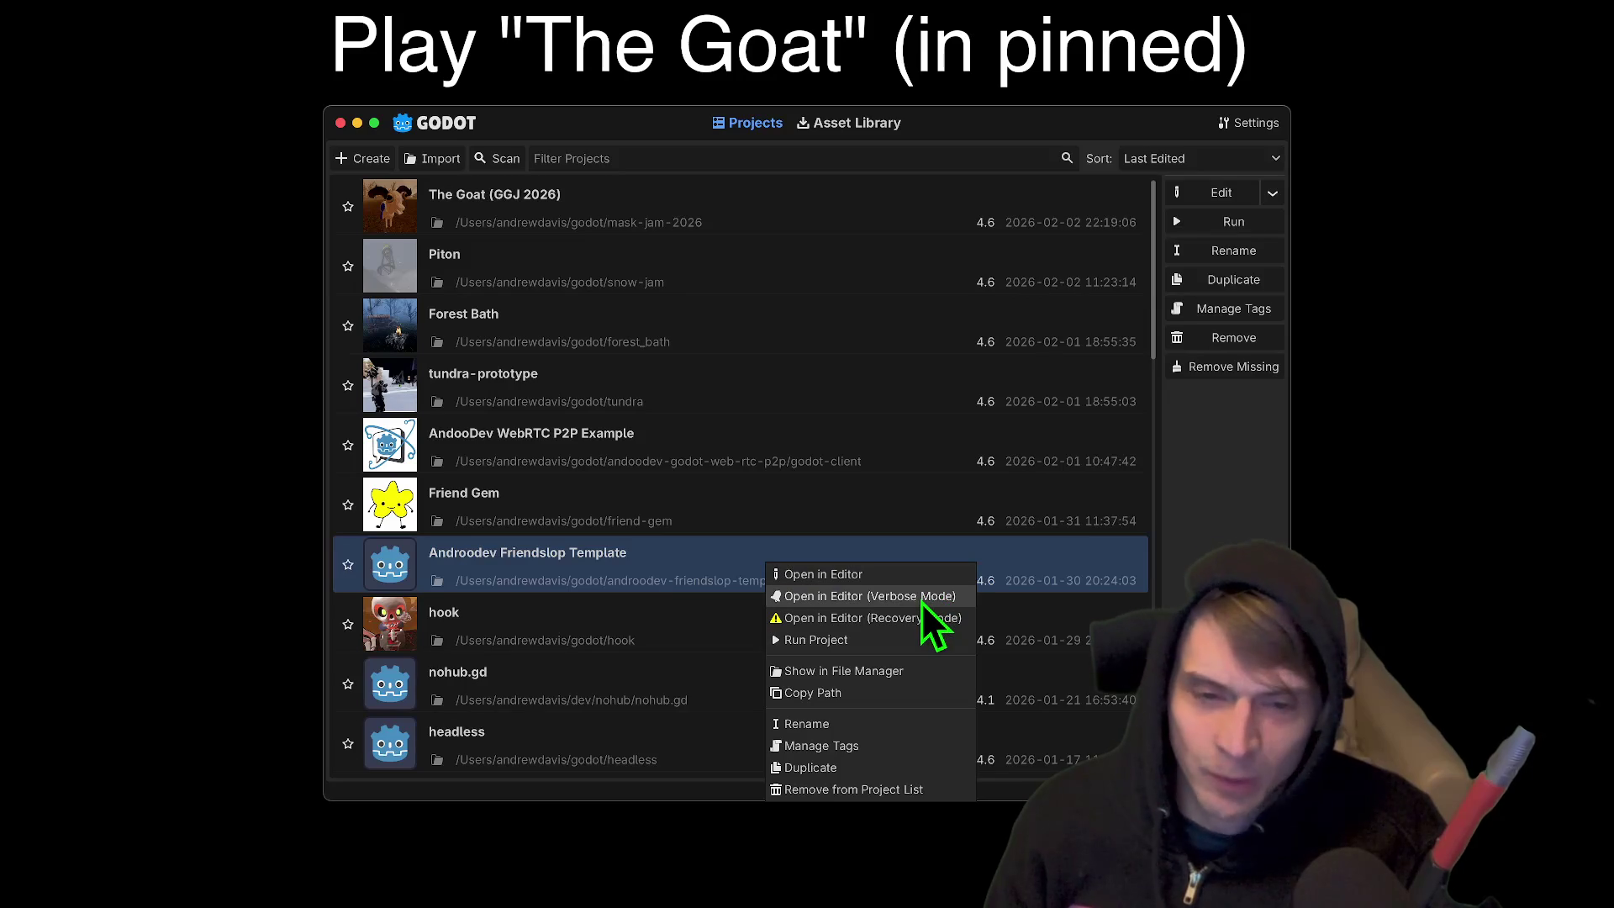
pyautogui.click(713, 570)
pyautogui.doubleClick(713, 570)
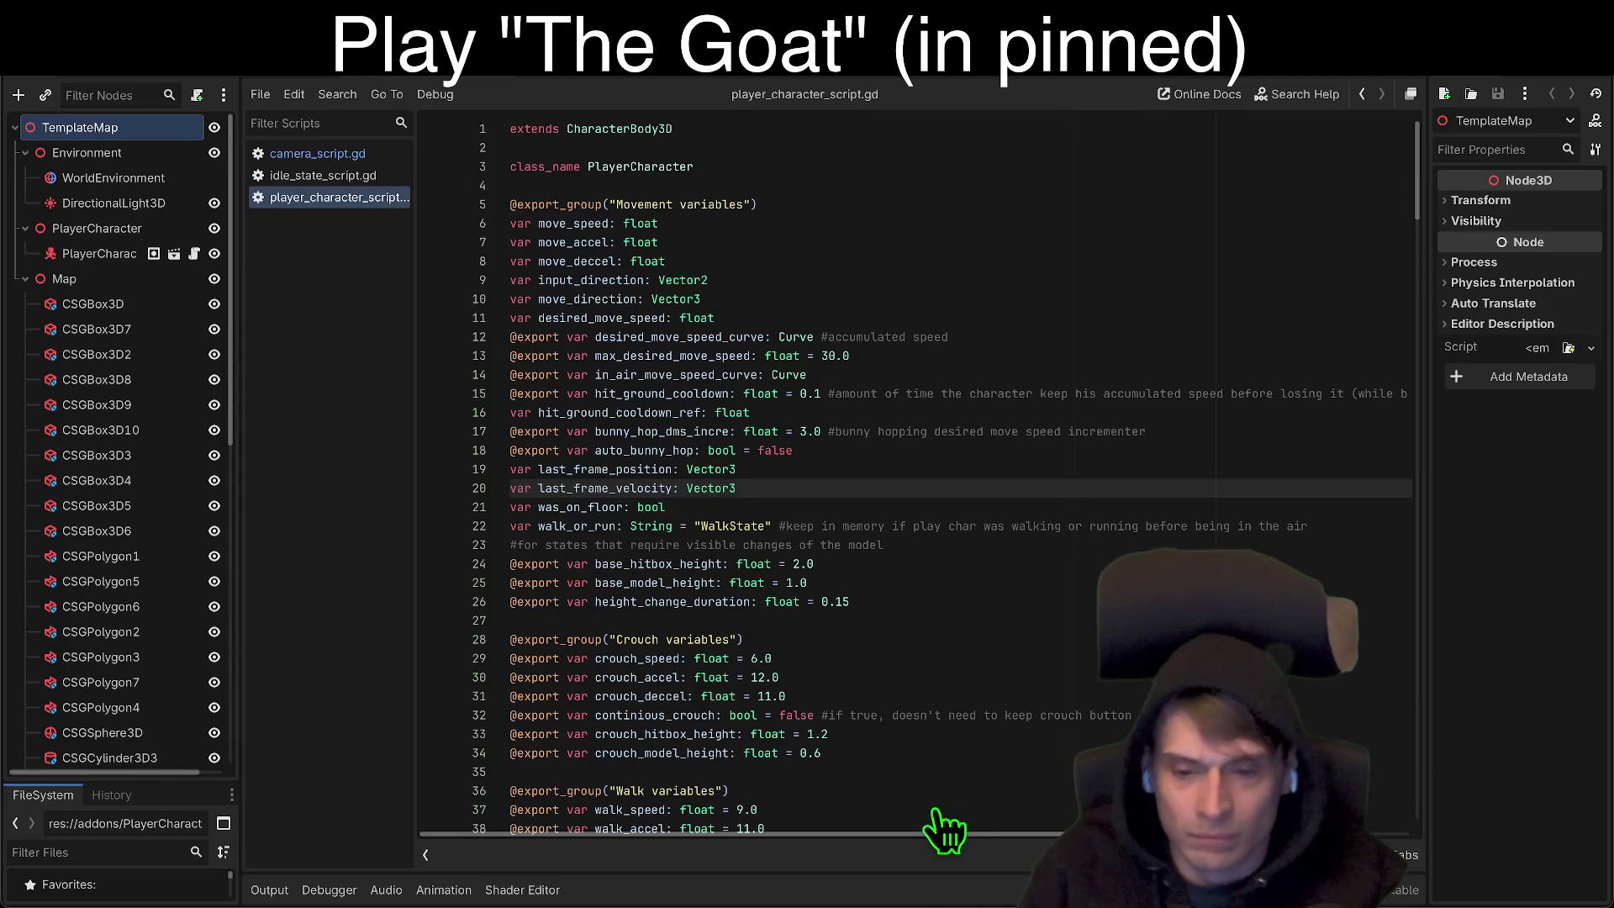
pyautogui.press('ctrl')
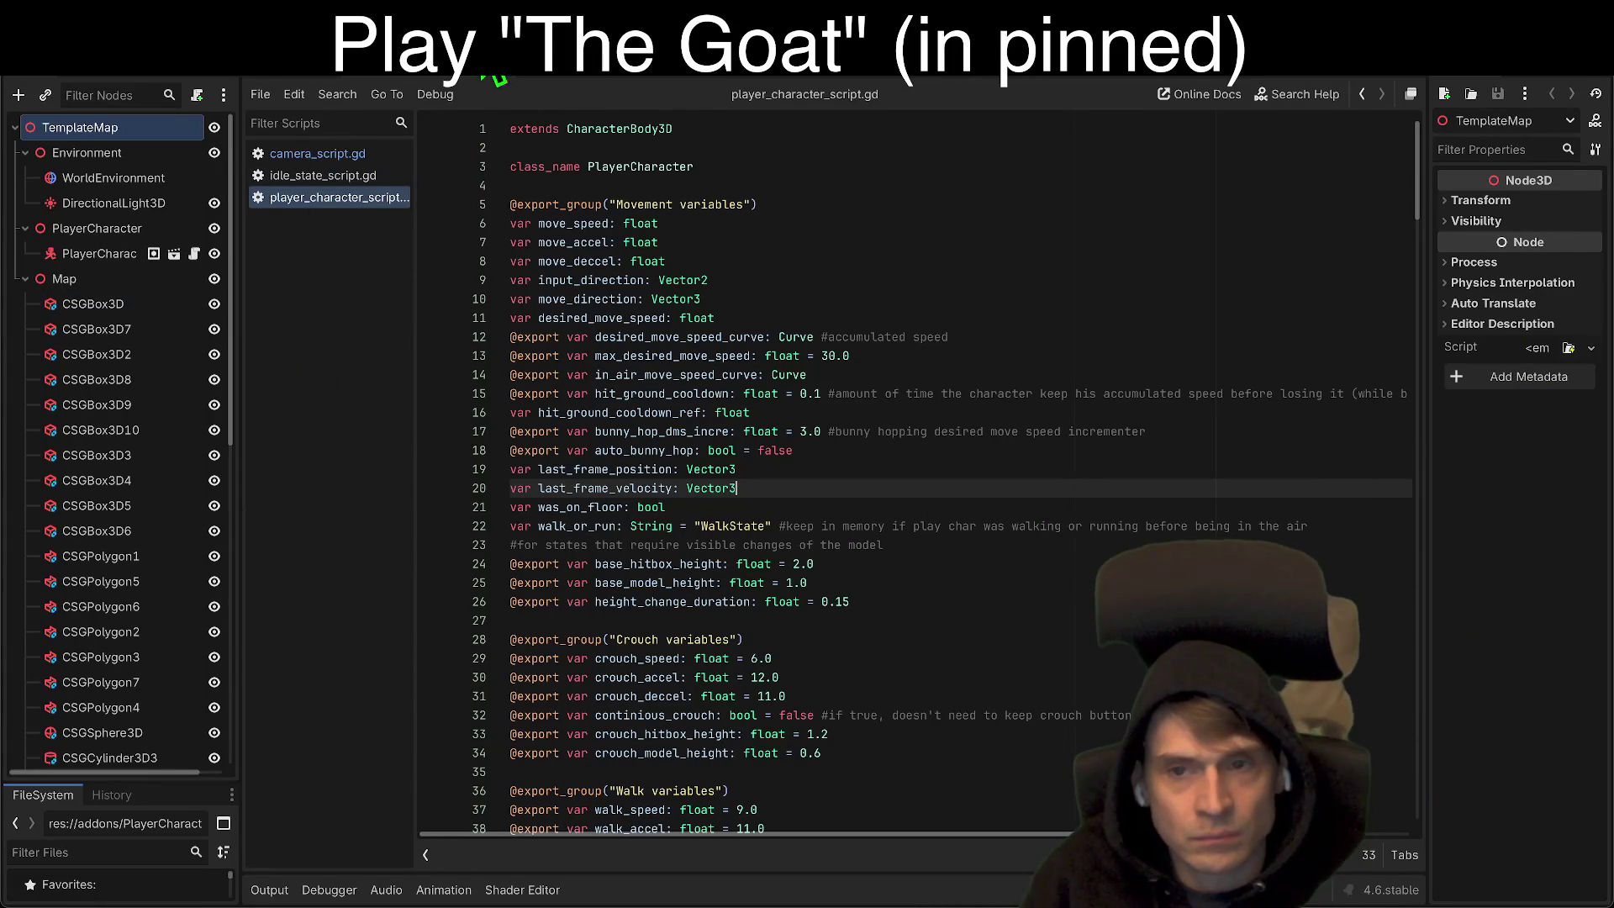
pyautogui.hotkey('ctrl', 'F2')
# Step: Switch to the PlayerCharacter scene and enlarge the FileSystem dock to browse the addons and scenes folders
pyautogui.scroll(-3, 1114, 463)
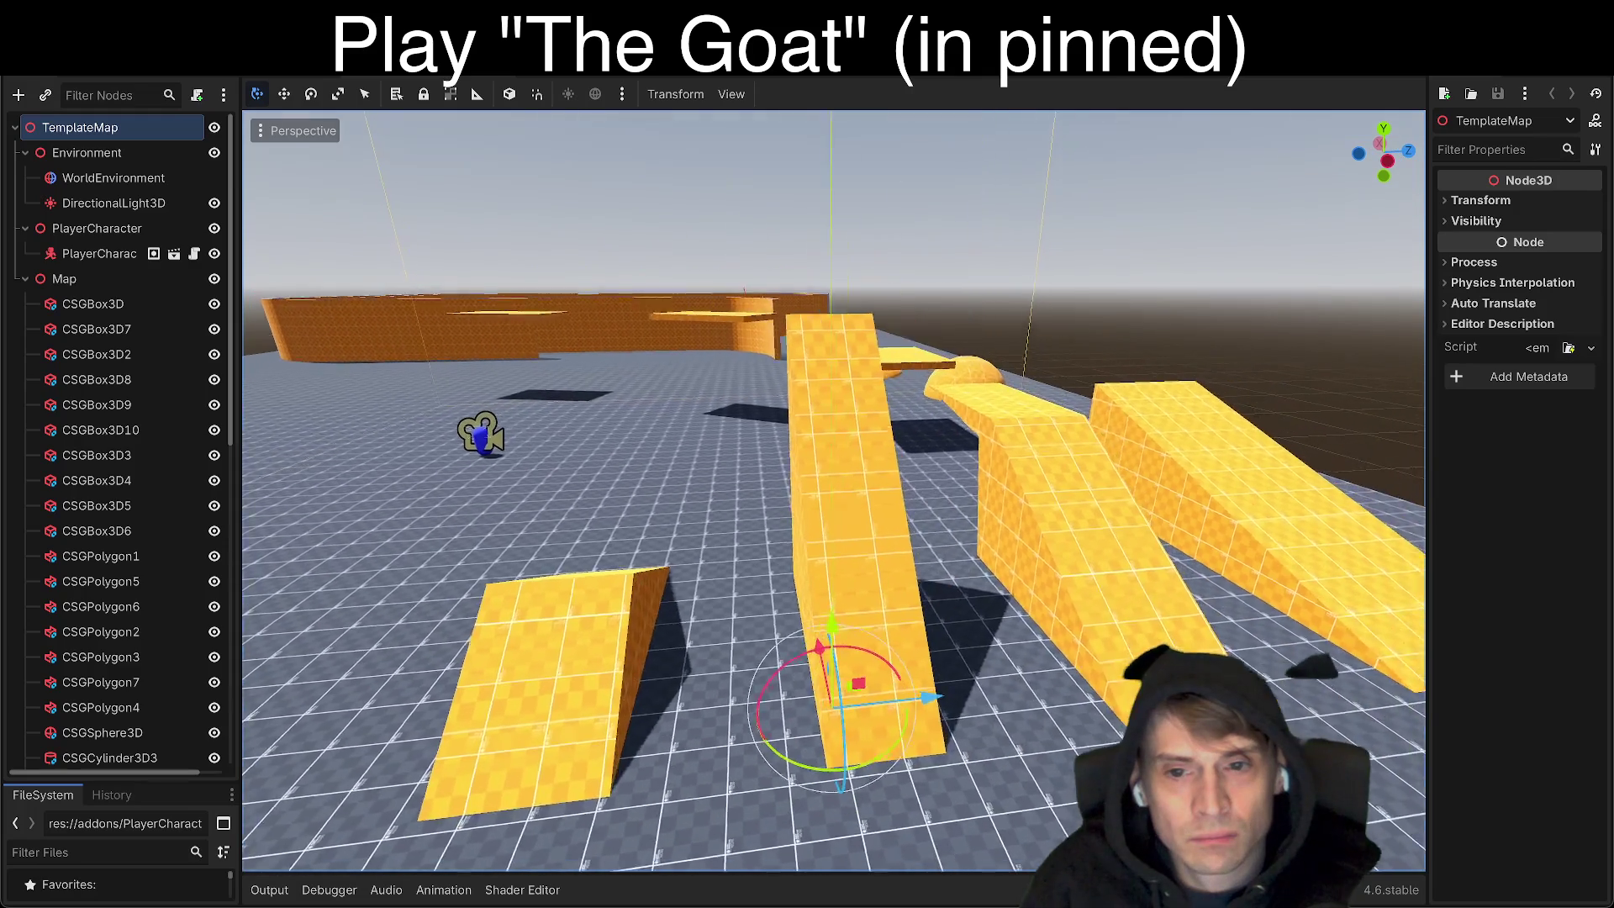
pyautogui.click(32, 279)
pyautogui.click(25, 279)
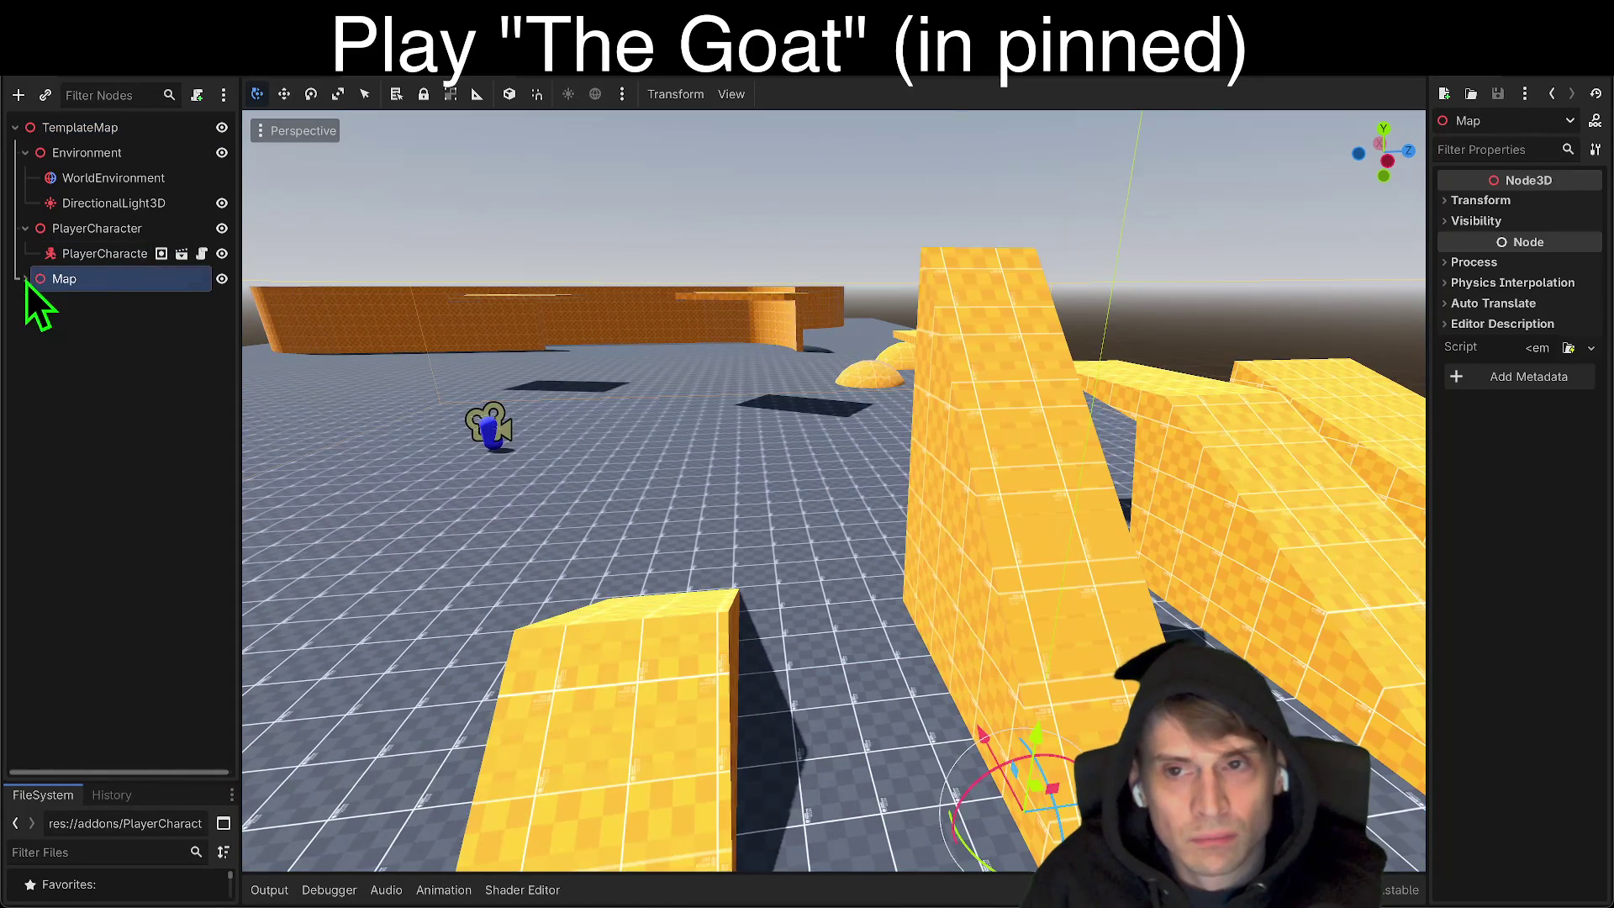
pyautogui.click(603, 68)
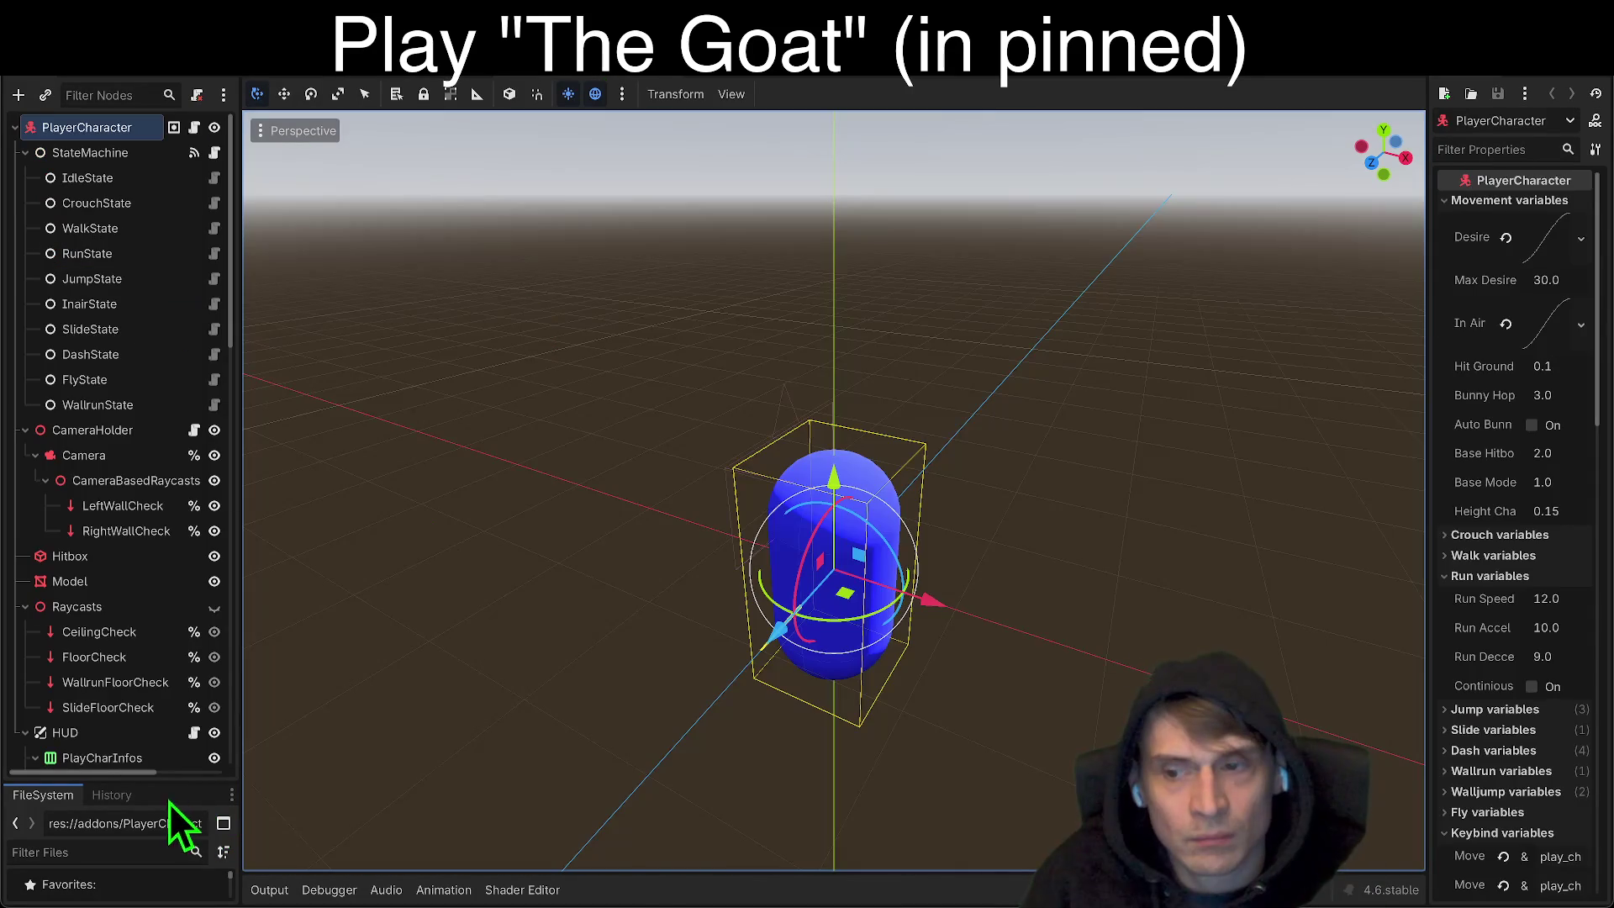
pyautogui.moveTo(147, 781)
pyautogui.mouseDown()
pyautogui.moveTo(79, 458)
pyautogui.moveTo(79, 362)
pyautogui.mouseUp()
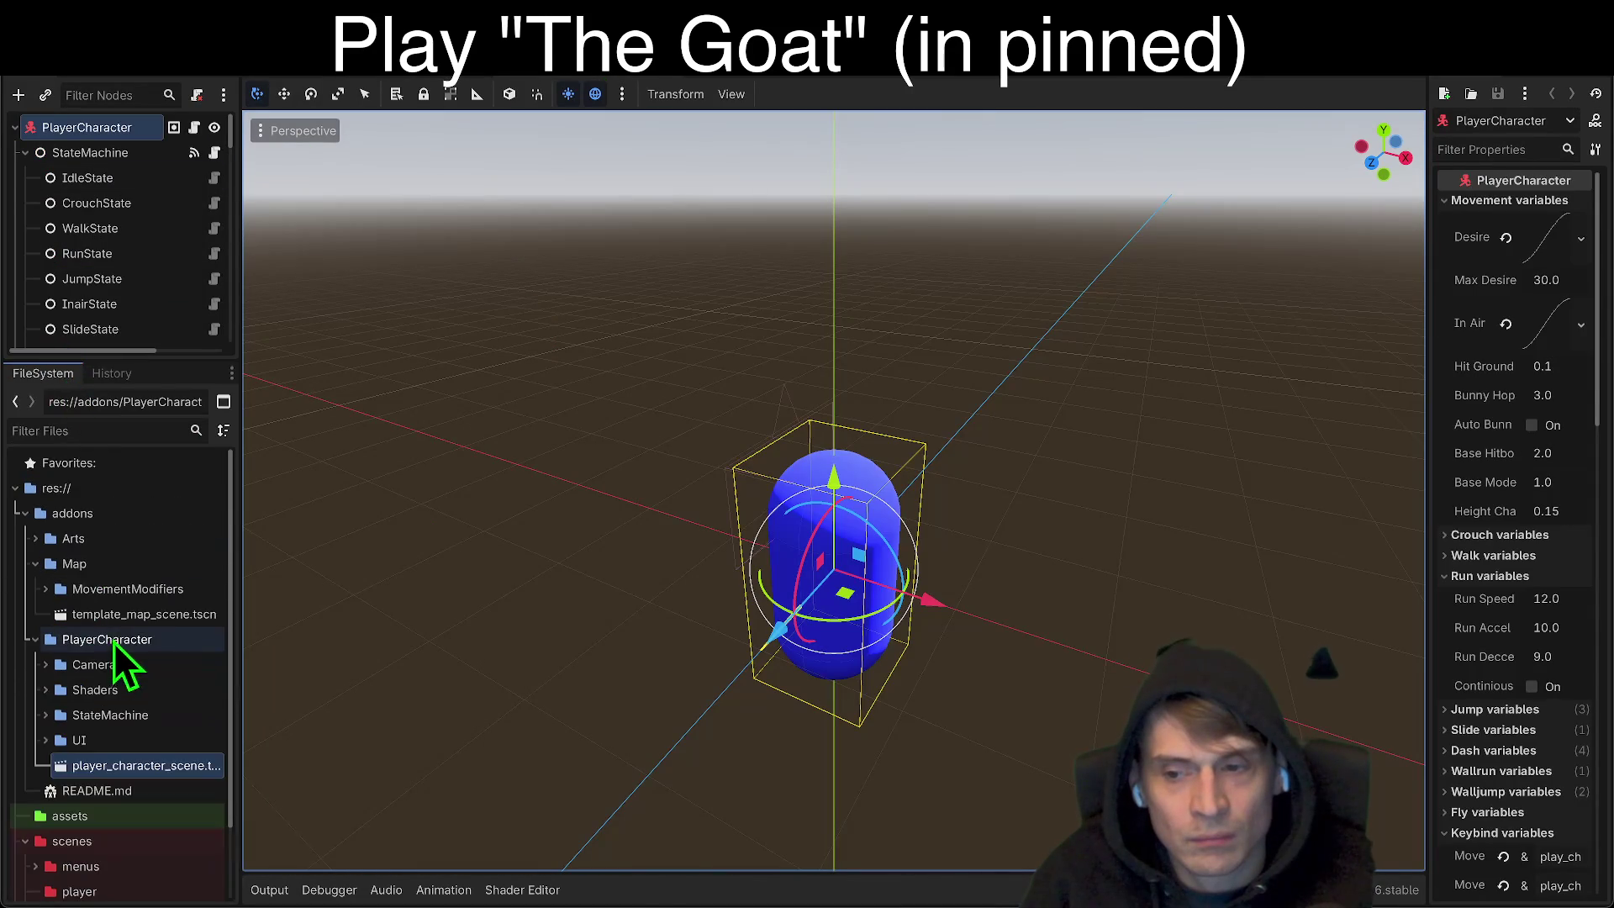
pyautogui.click(63, 511)
pyautogui.click(26, 515)
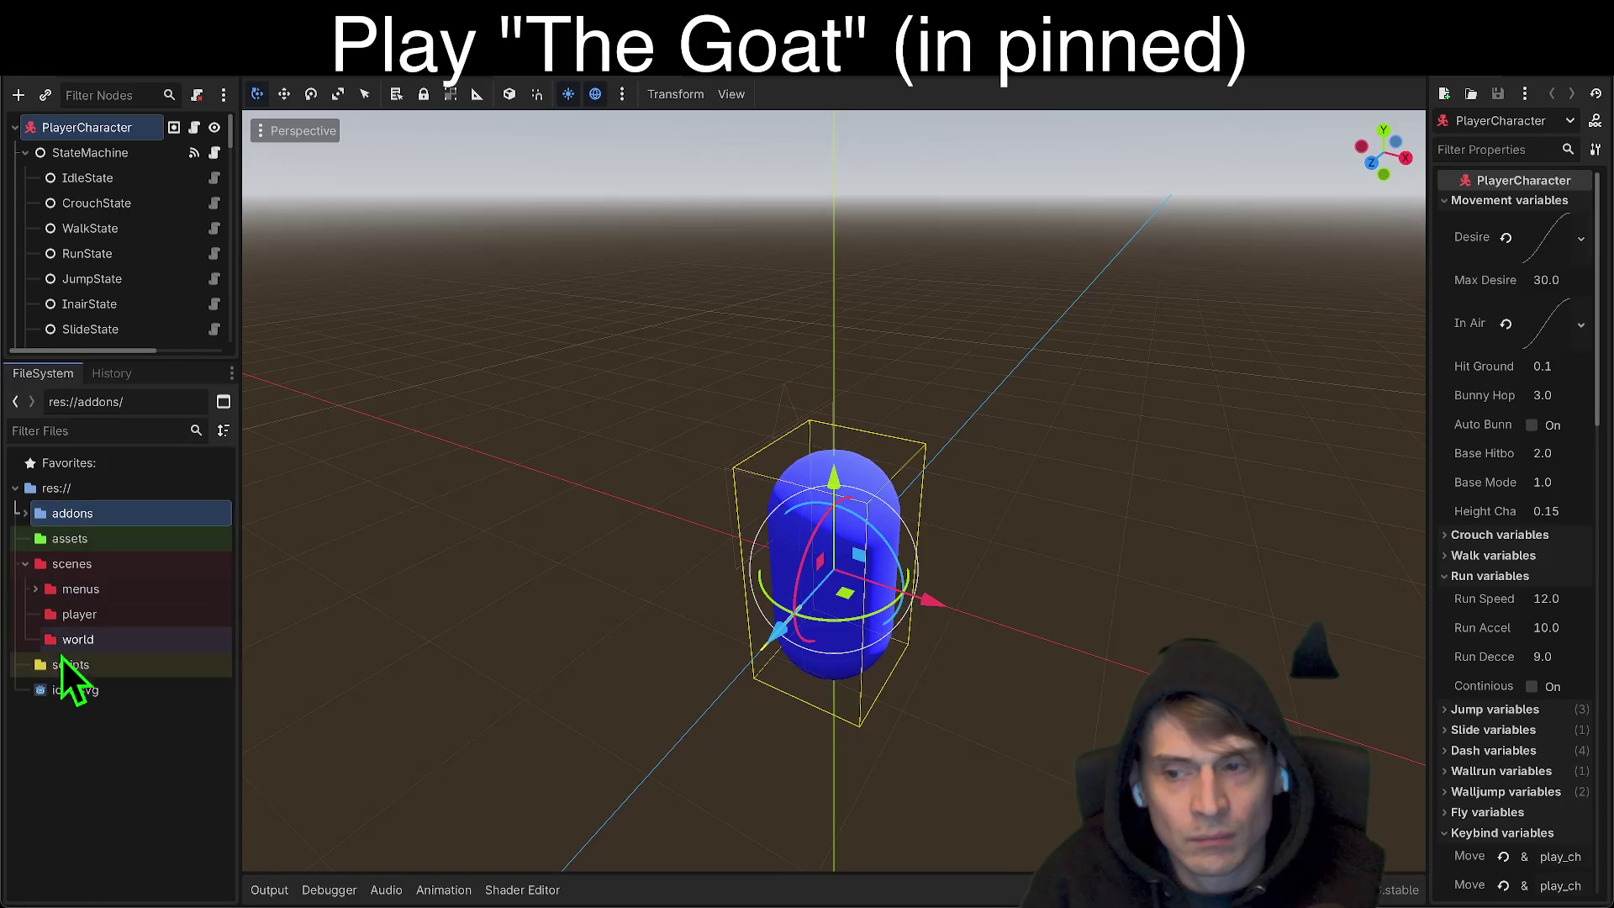
pyautogui.click(85, 622)
pyautogui.doubleClick(98, 593)
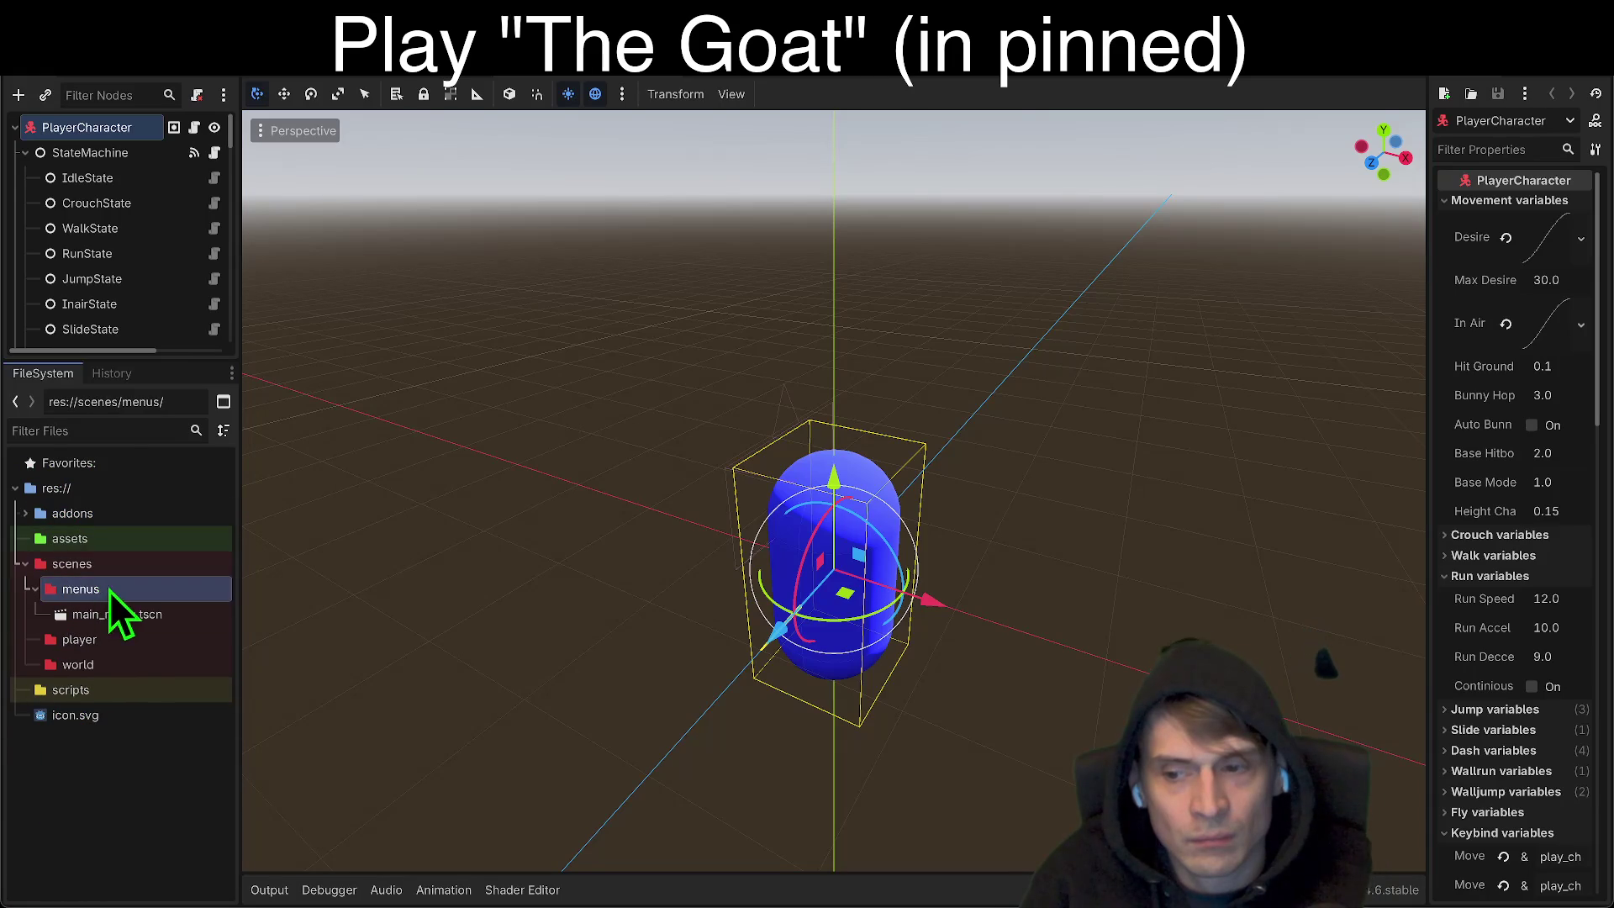
pyautogui.click(123, 666)
pyautogui.click(143, 640)
# Step: Delete the addons folder from the FileSystem dock, confirming the removal
pyautogui.doubleClick(154, 521)
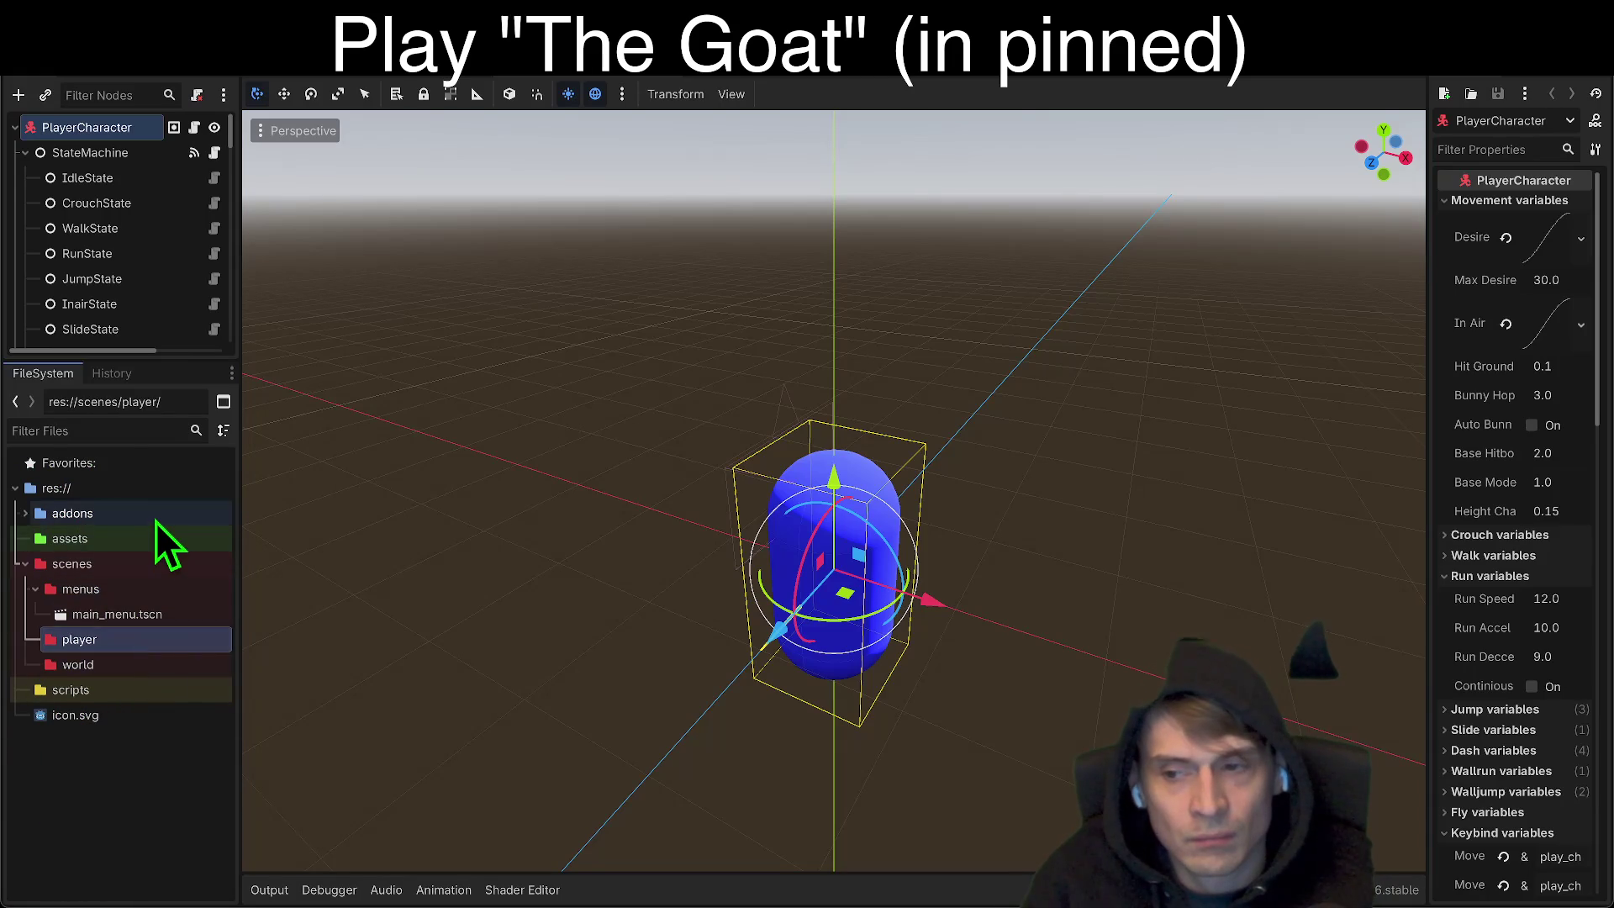
pyautogui.doubleClick(155, 521)
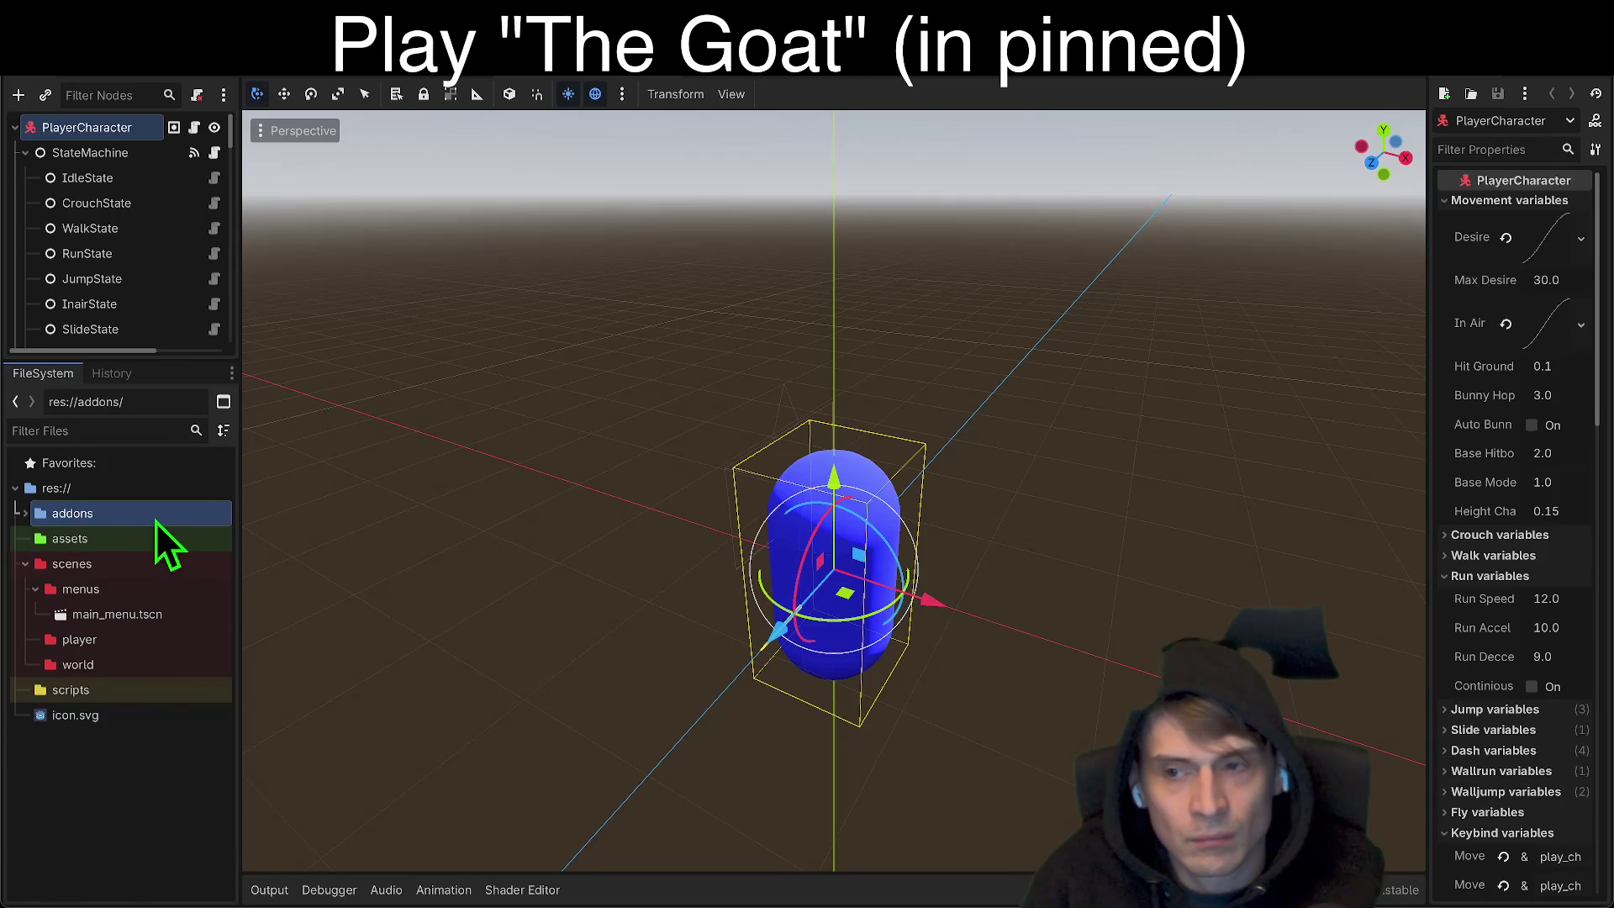
pyautogui.rightClick(155, 521)
pyautogui.click(252, 764)
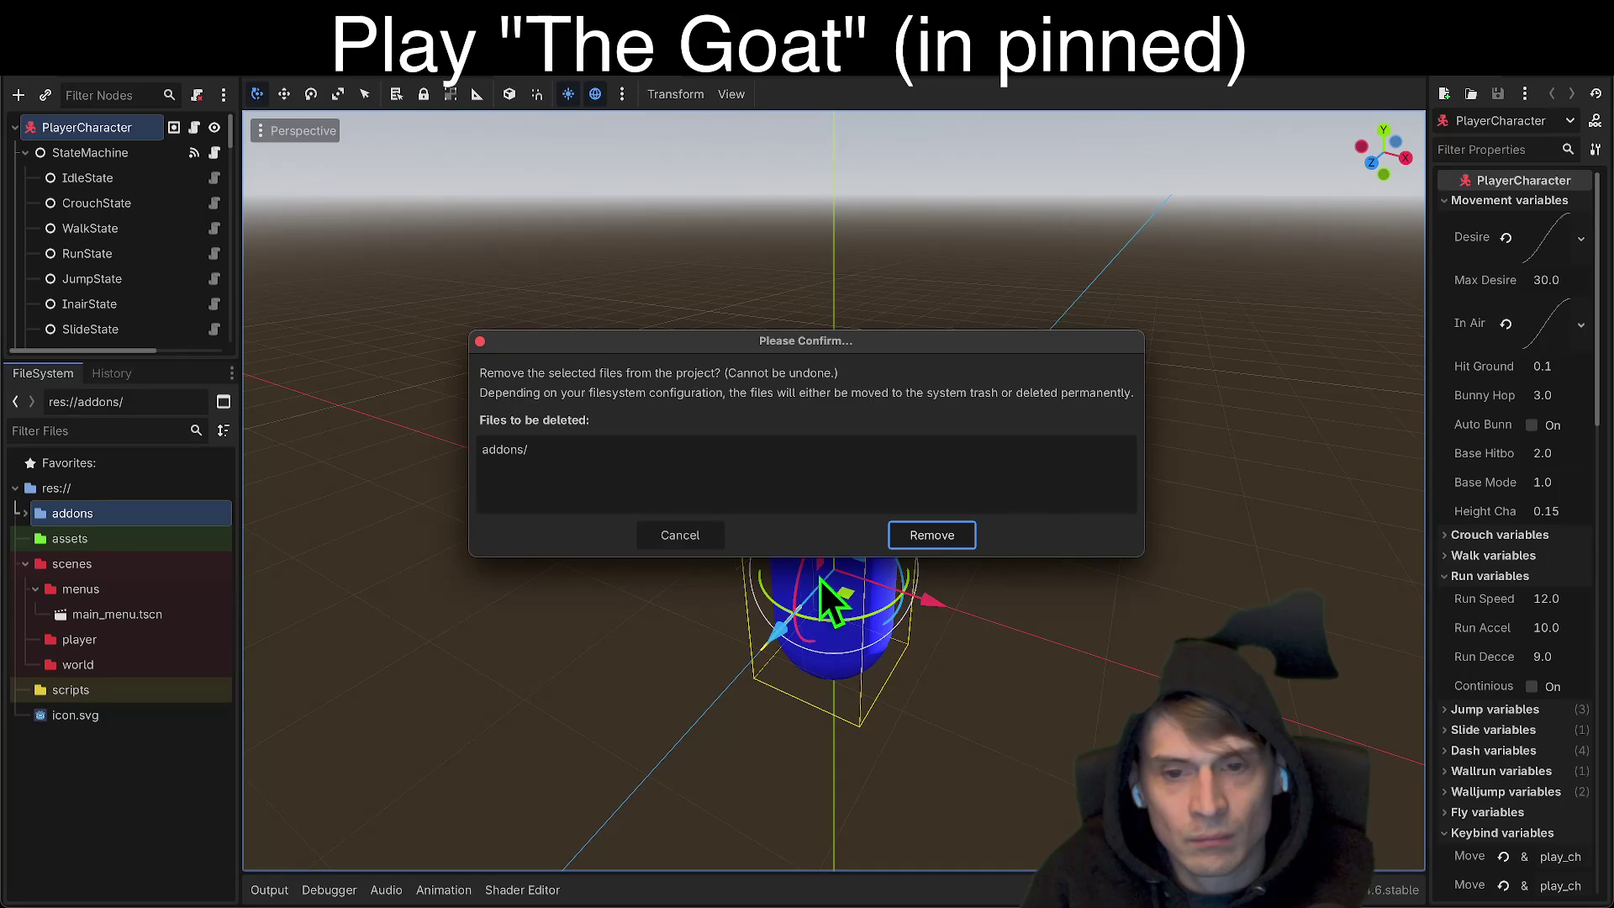
pyautogui.click(960, 528)
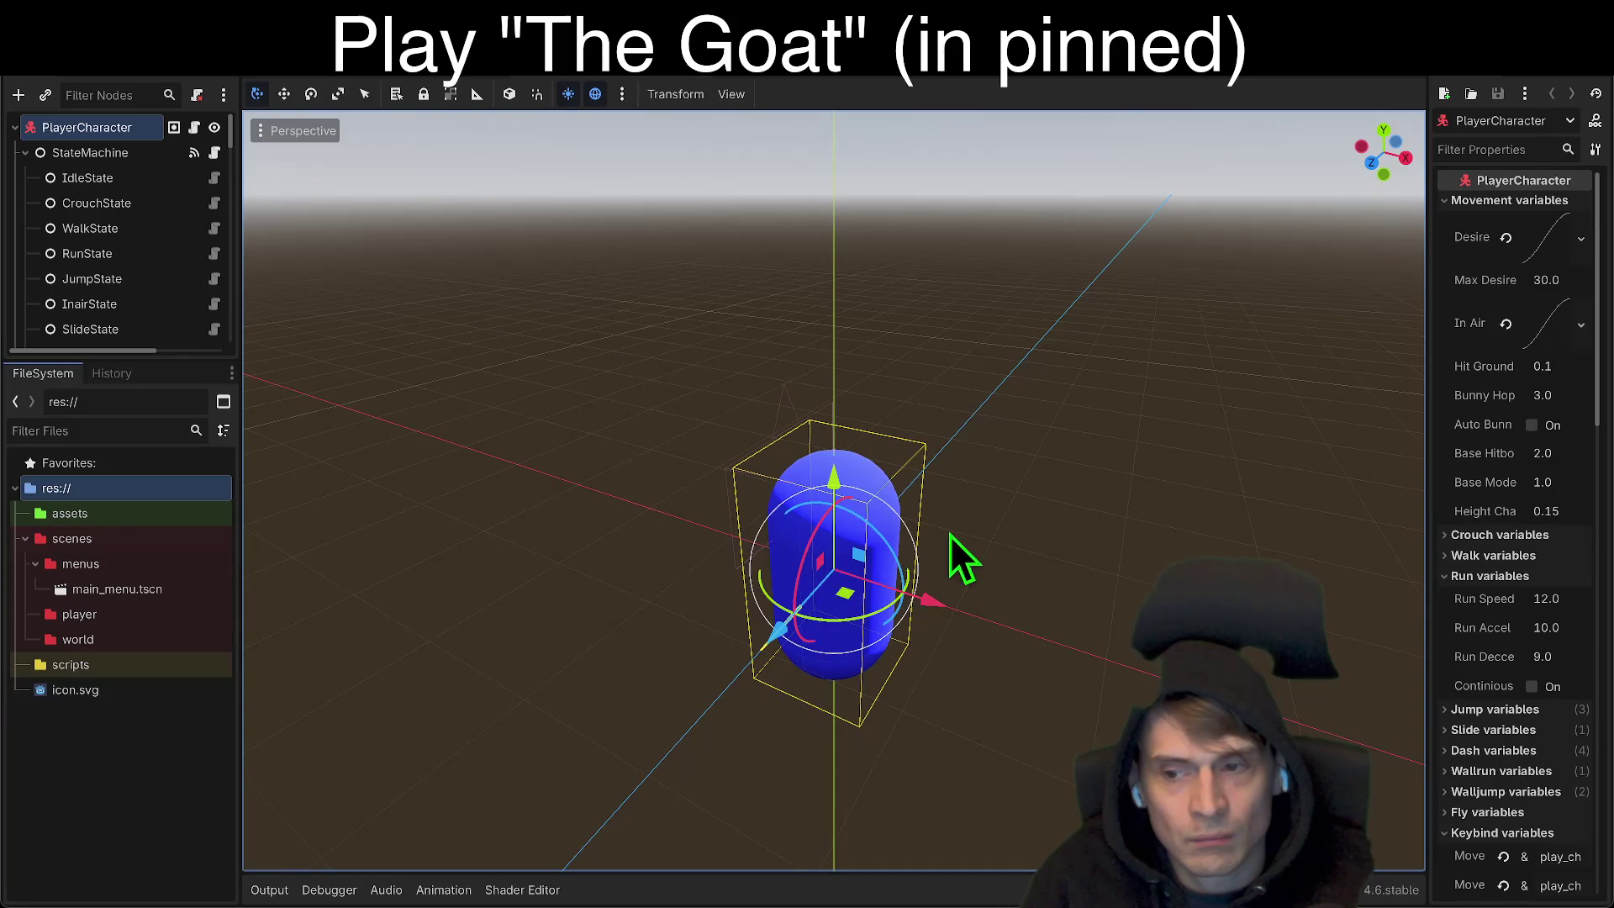
# Step: Open scenes/menus/main_menu.tscn in the 2D editor and tidy the file tree
pyautogui.doubleClick(170, 597)
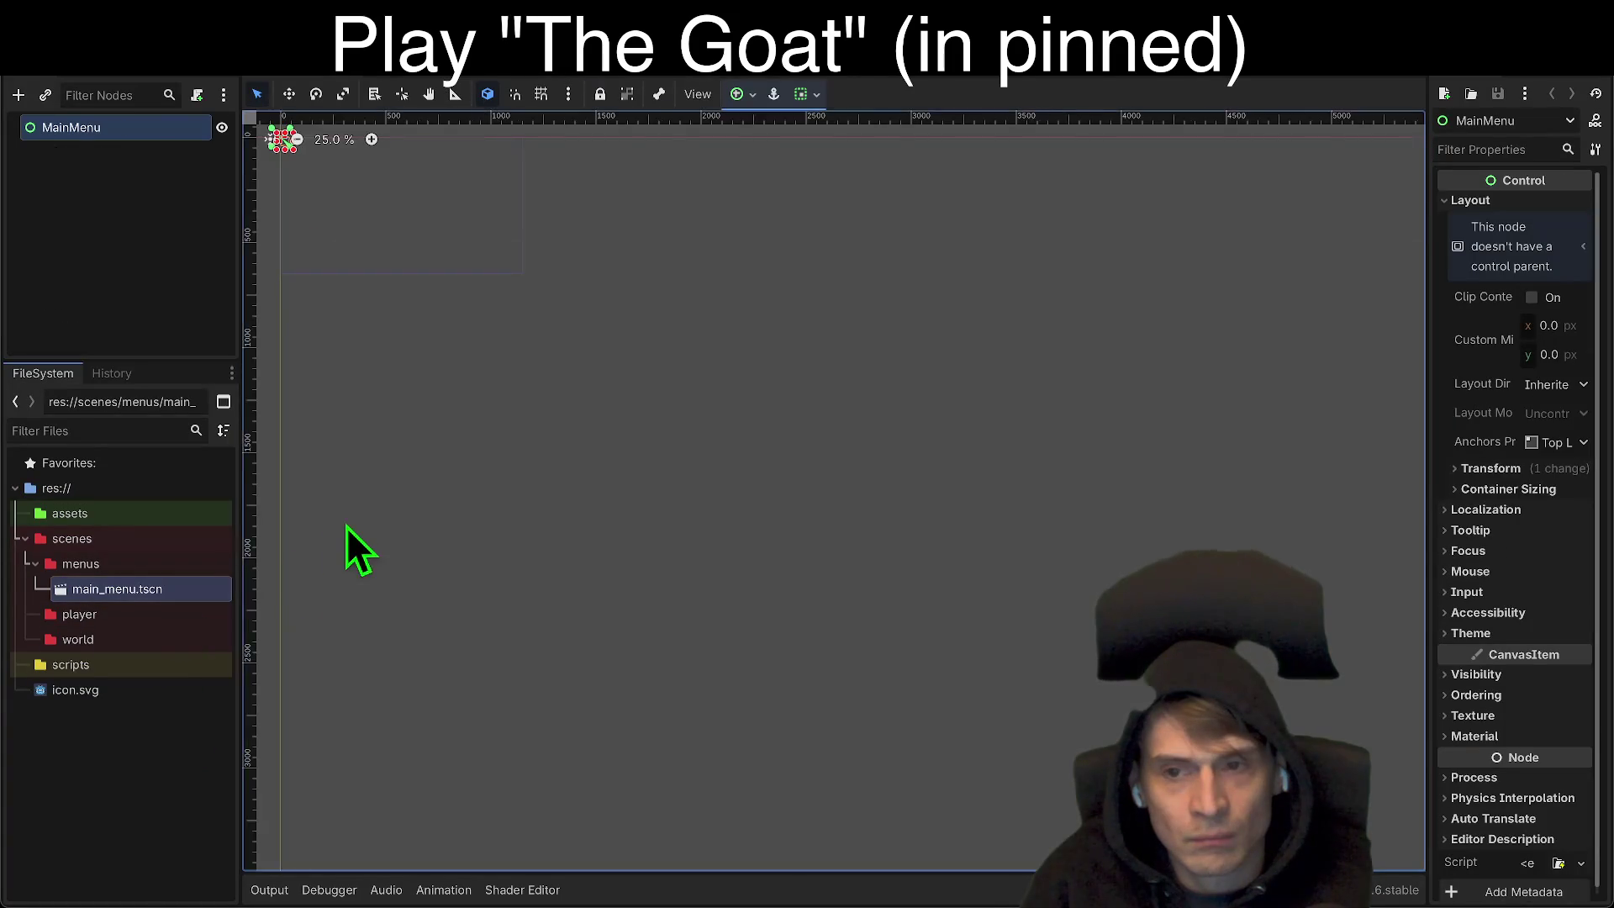
pyautogui.click(126, 564)
pyautogui.click(124, 607)
pyautogui.click(120, 692)
pyautogui.click(153, 624)
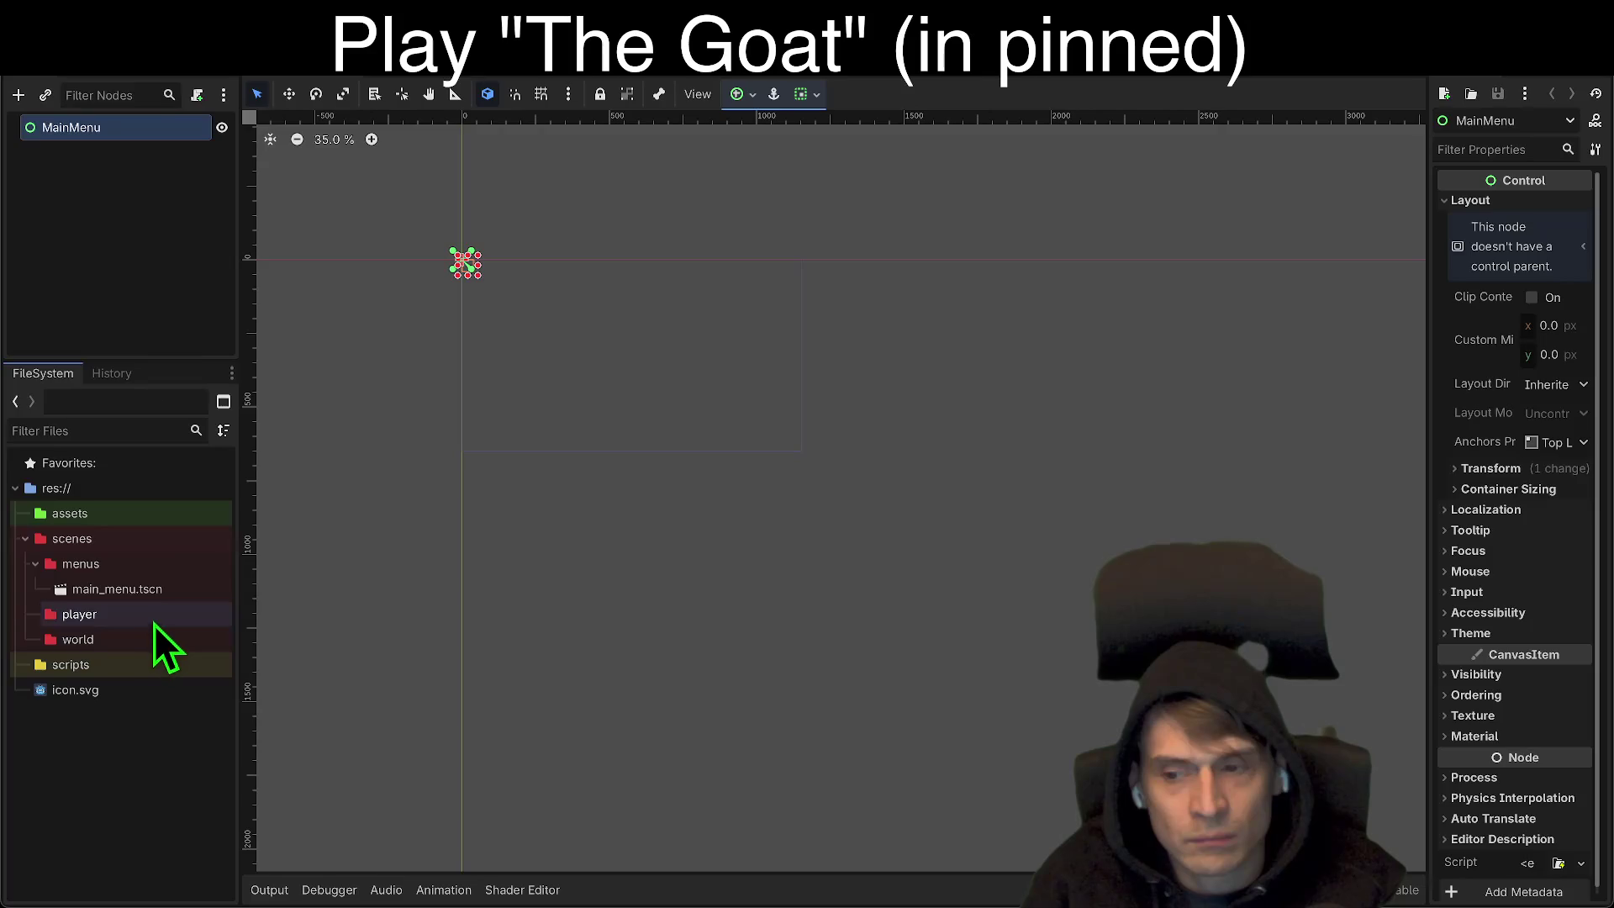
pyautogui.doubleClick(164, 561)
pyautogui.click(126, 807)
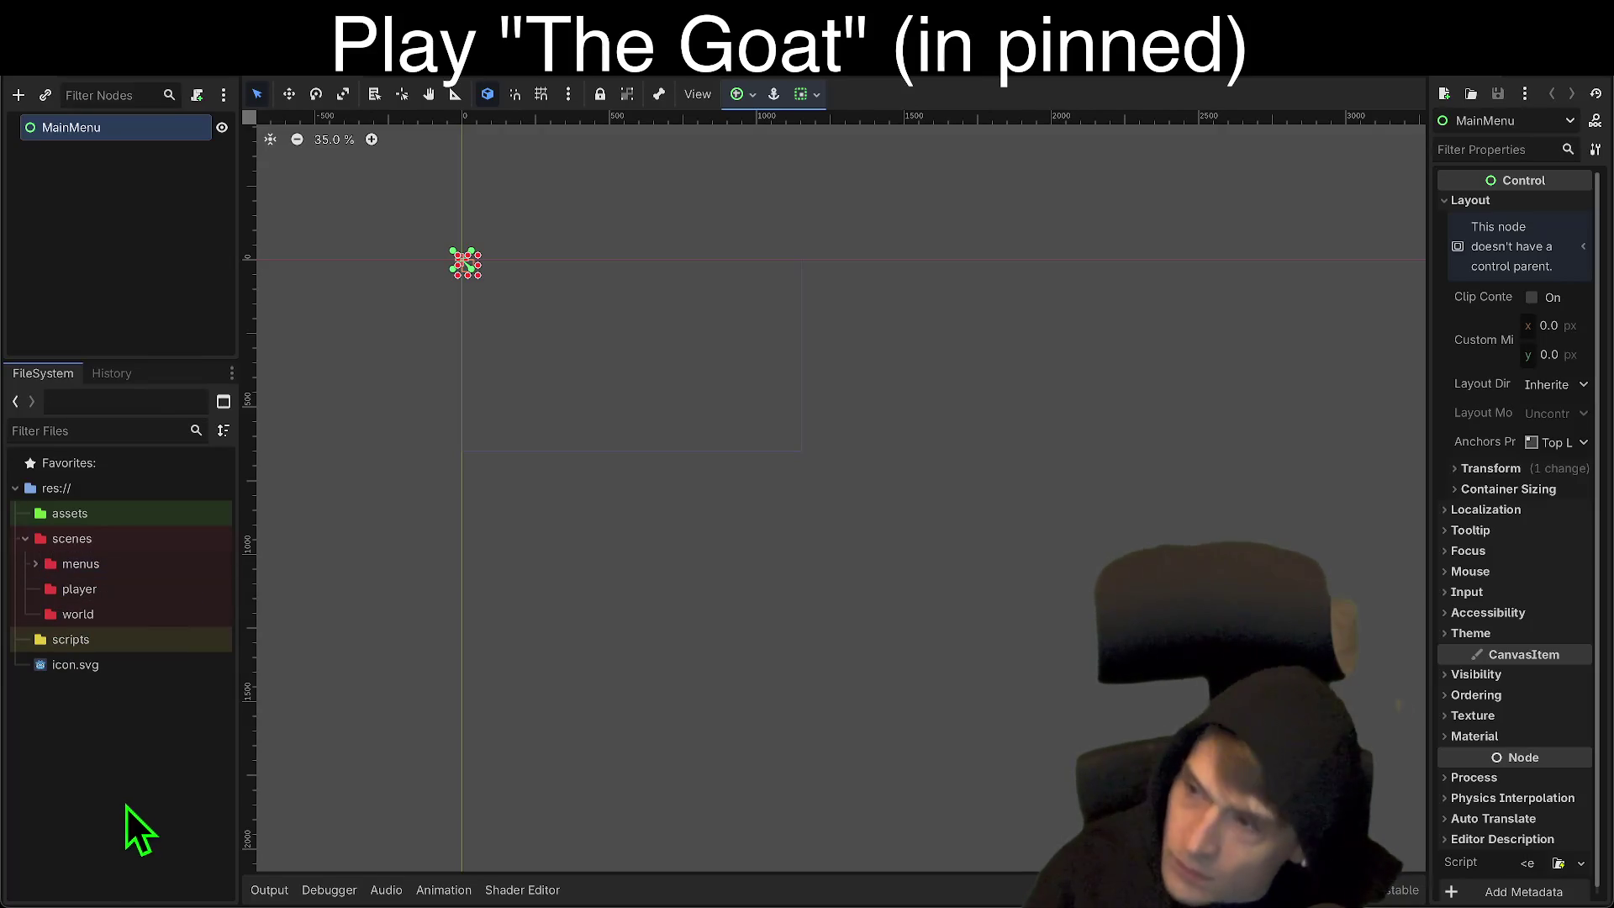
pyautogui.moveTo(759, 417); pyautogui.dragTo(733, 466)
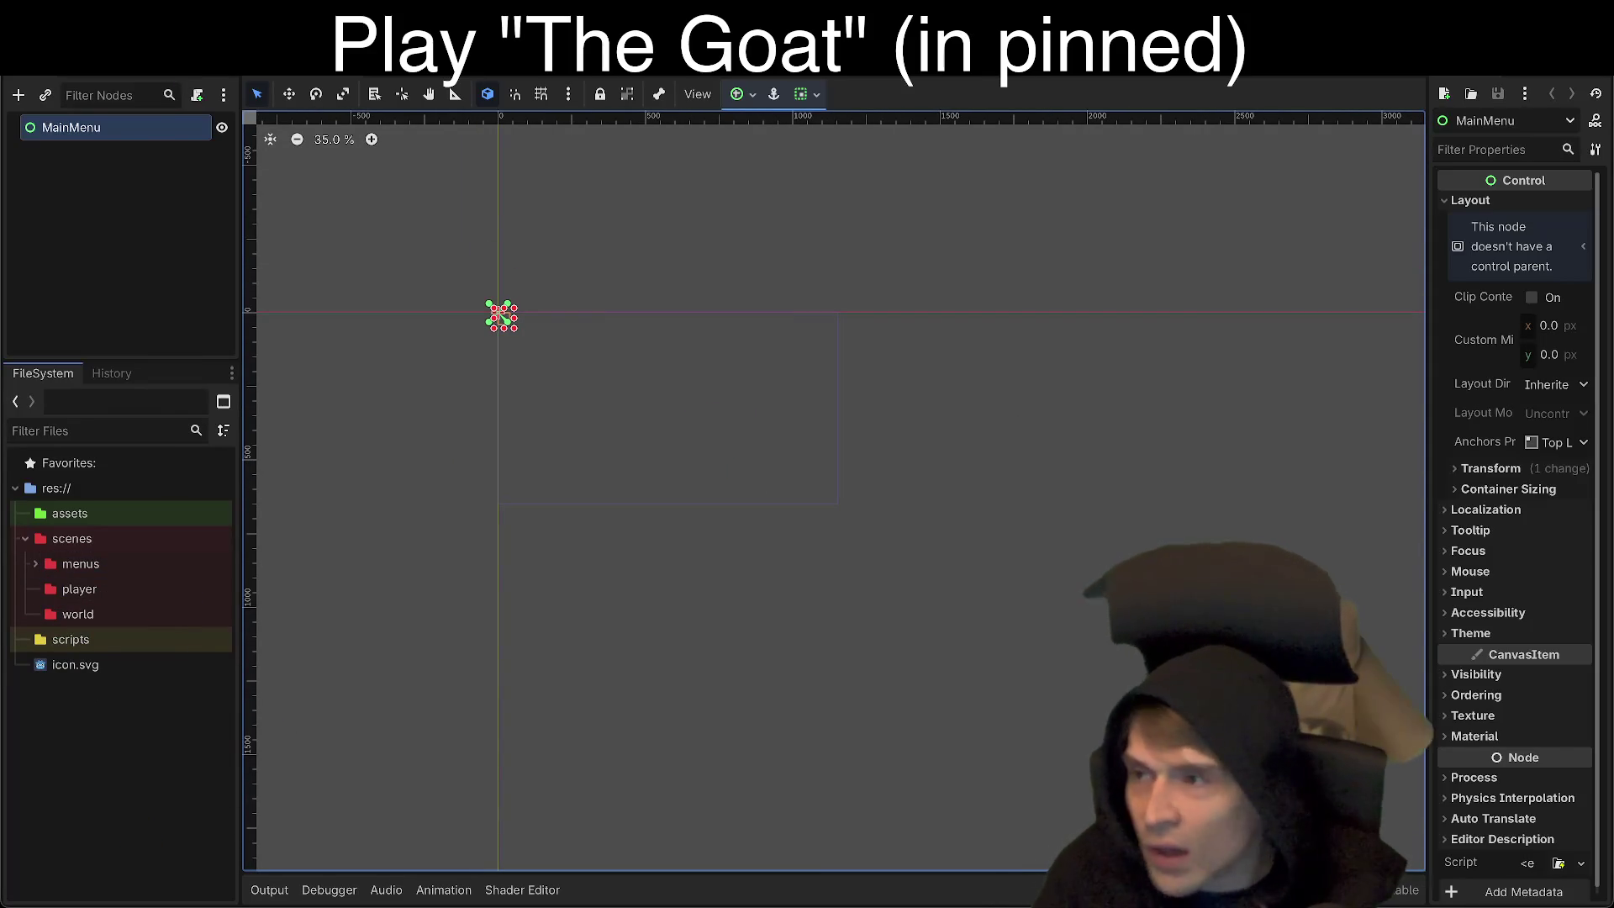
pyautogui.hotkey('ctrl', 'alt', 'p')
# Step: Rename the project to 'AndrooDev Friendslop Template' and enter the creator's YouTube channel URL as its description
pyautogui.click(660, 179)
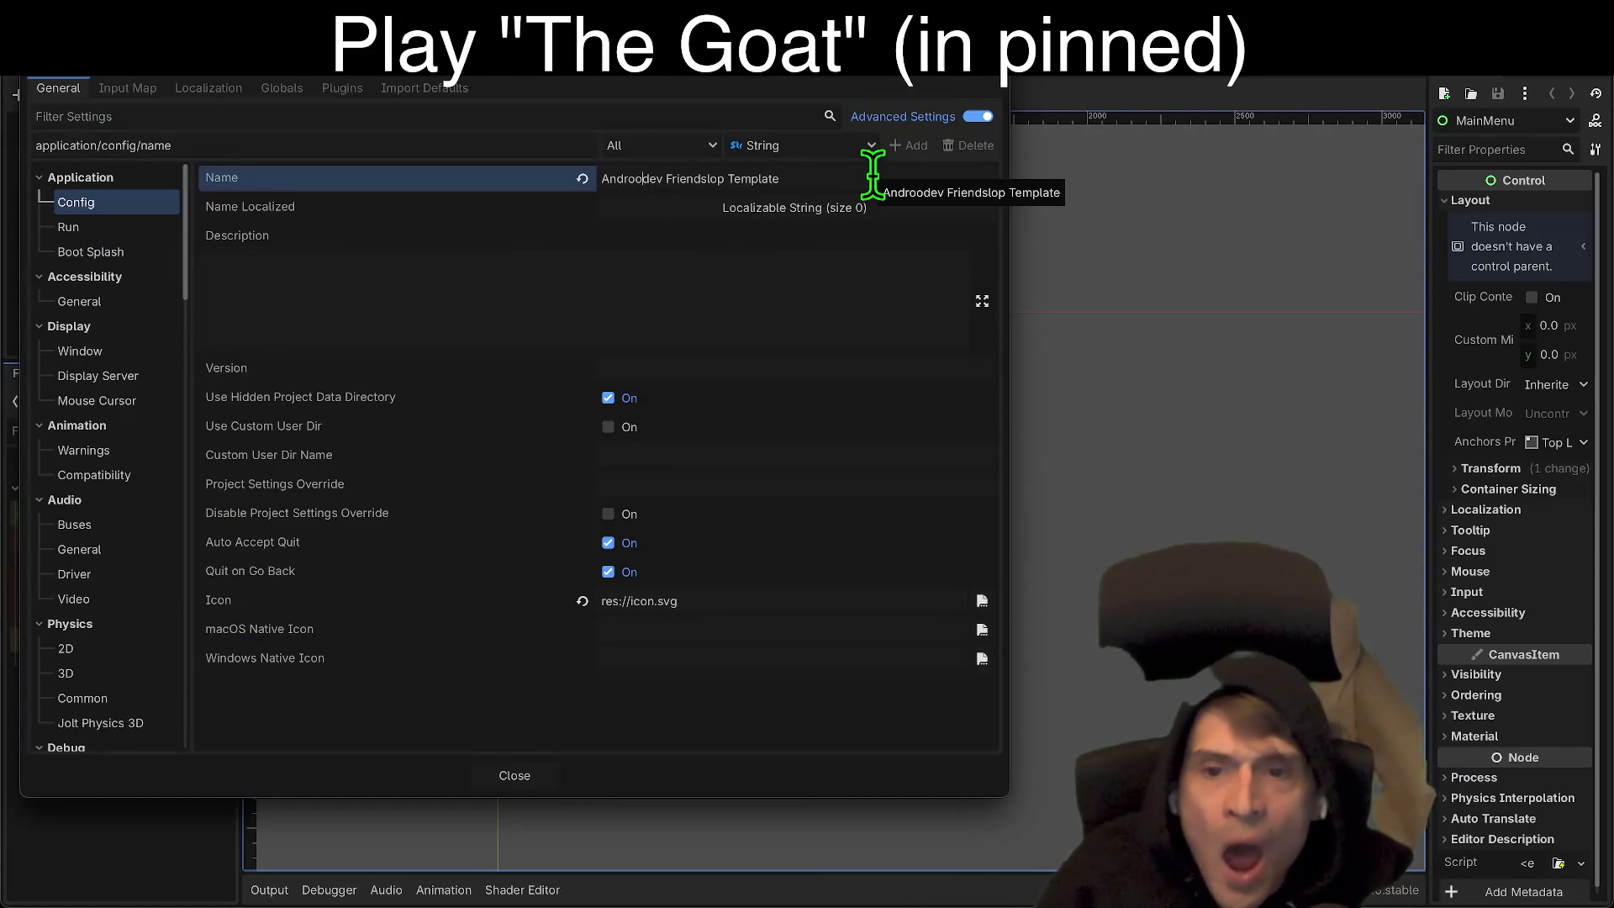
pyautogui.press('BackSpace')
pyautogui.press('BackSpace')
pyautogui.write('De')
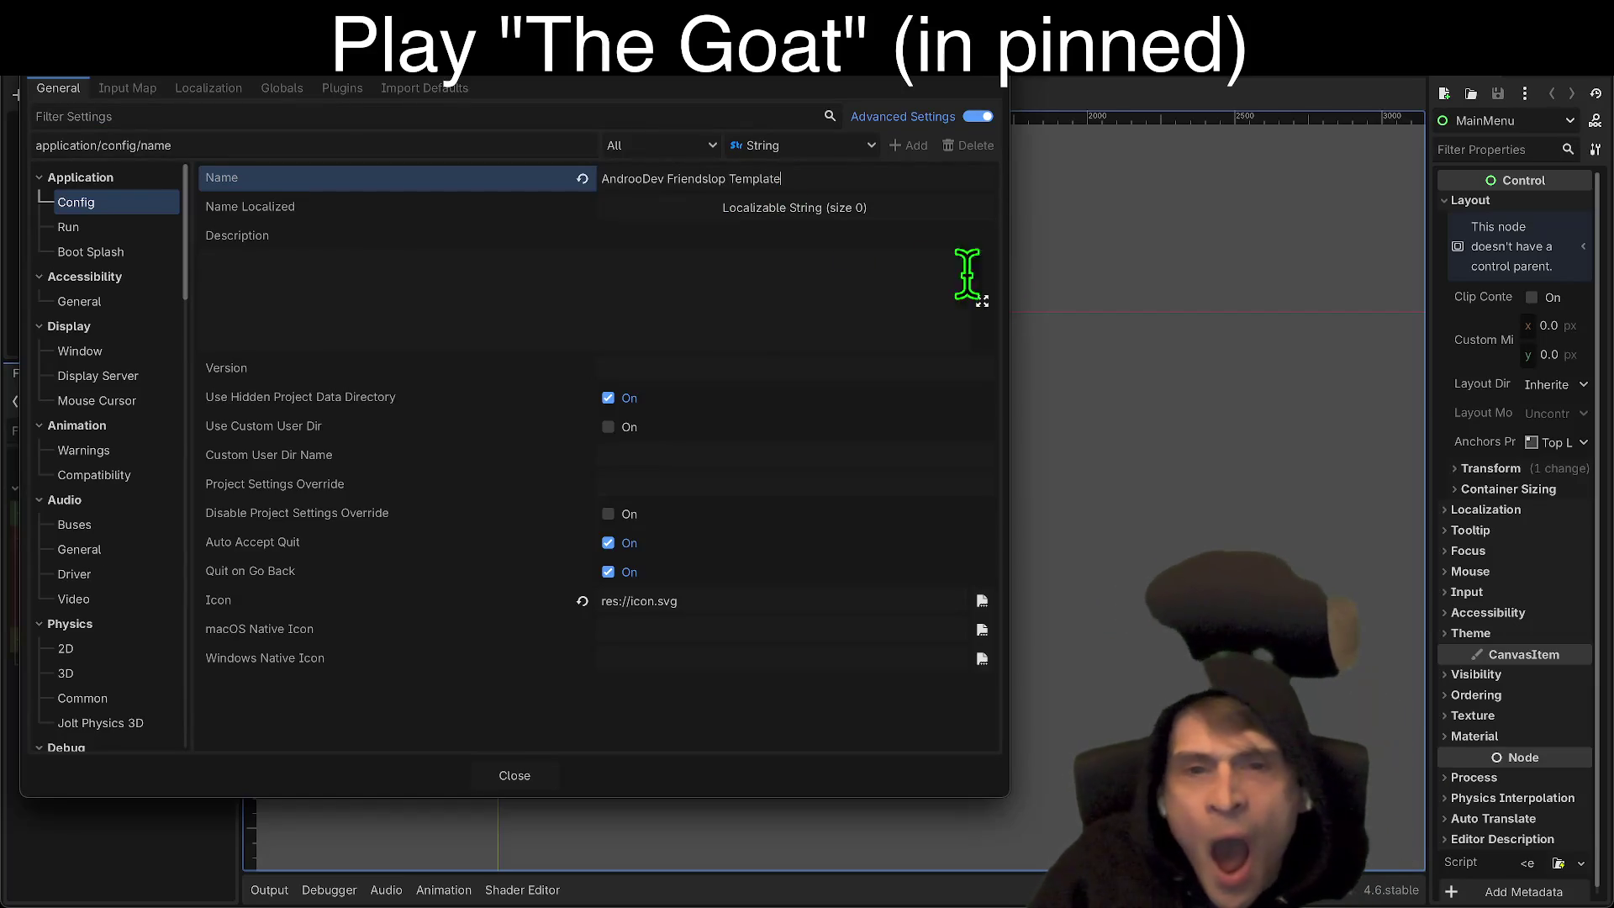
pyautogui.doubleClick(735, 177)
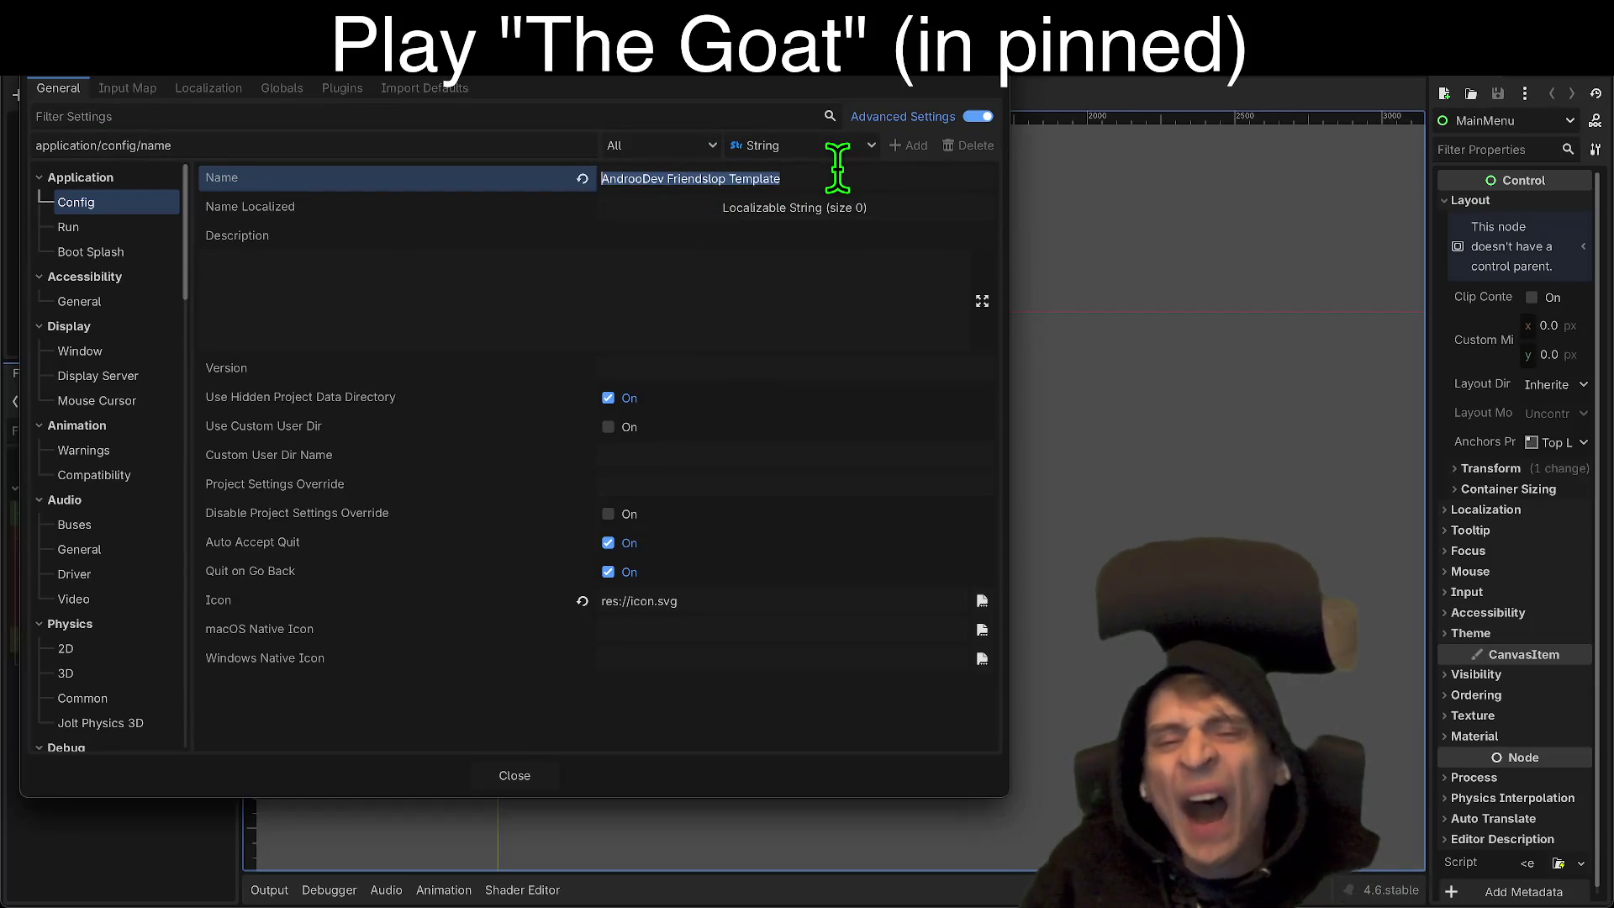
pyautogui.click(765, 288)
pyautogui.write('https://')
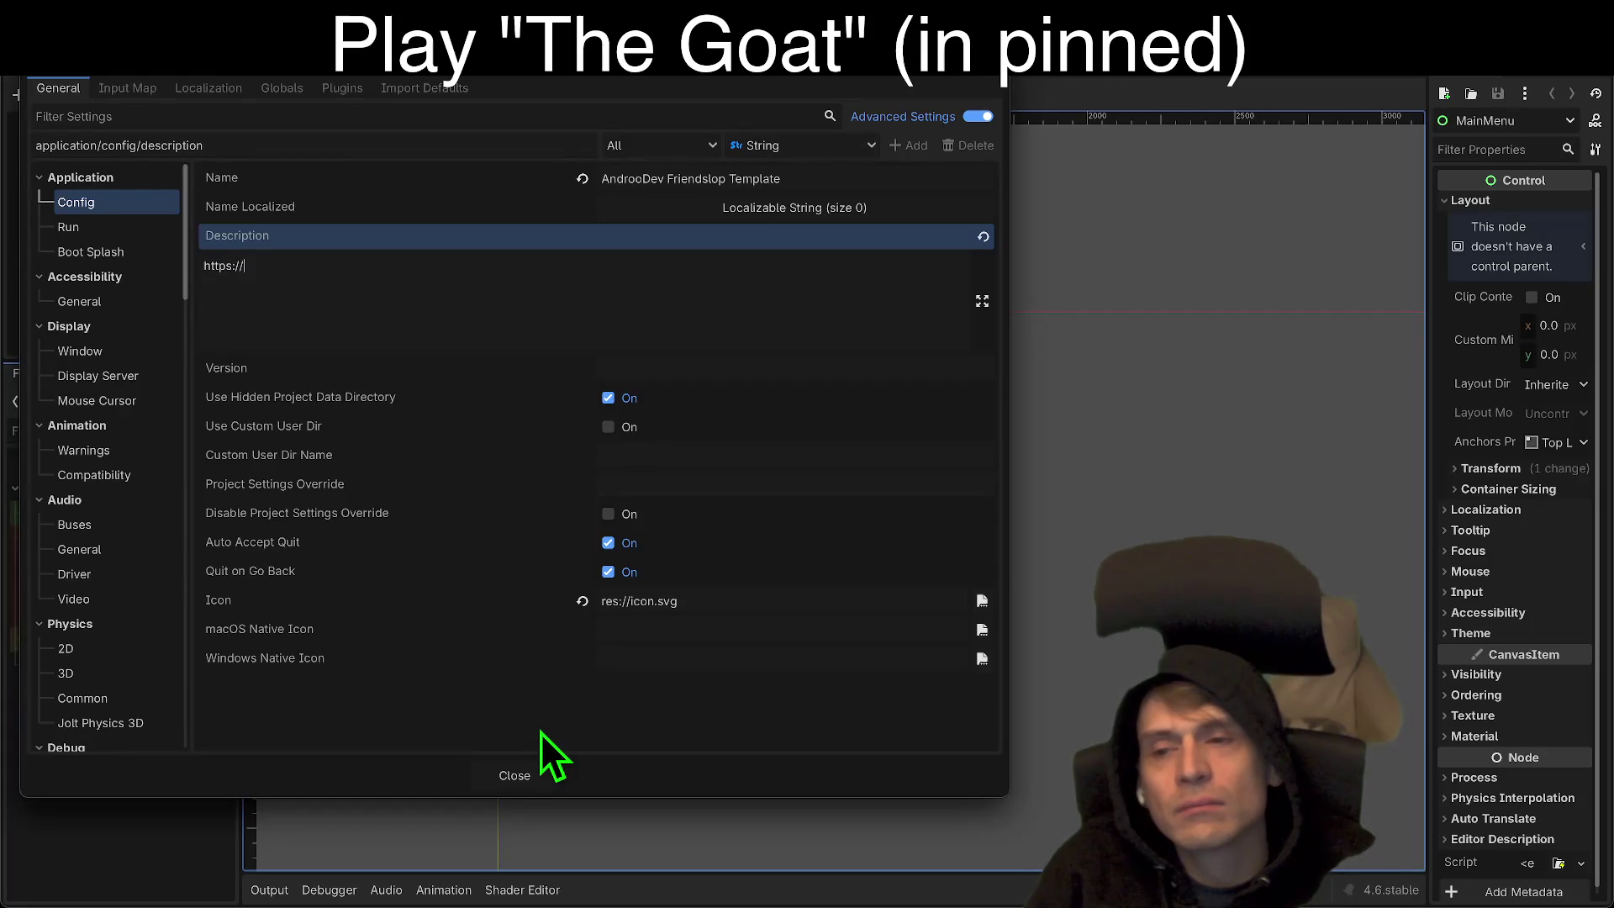
pyautogui.write('youtube.com/@AndrooDev')
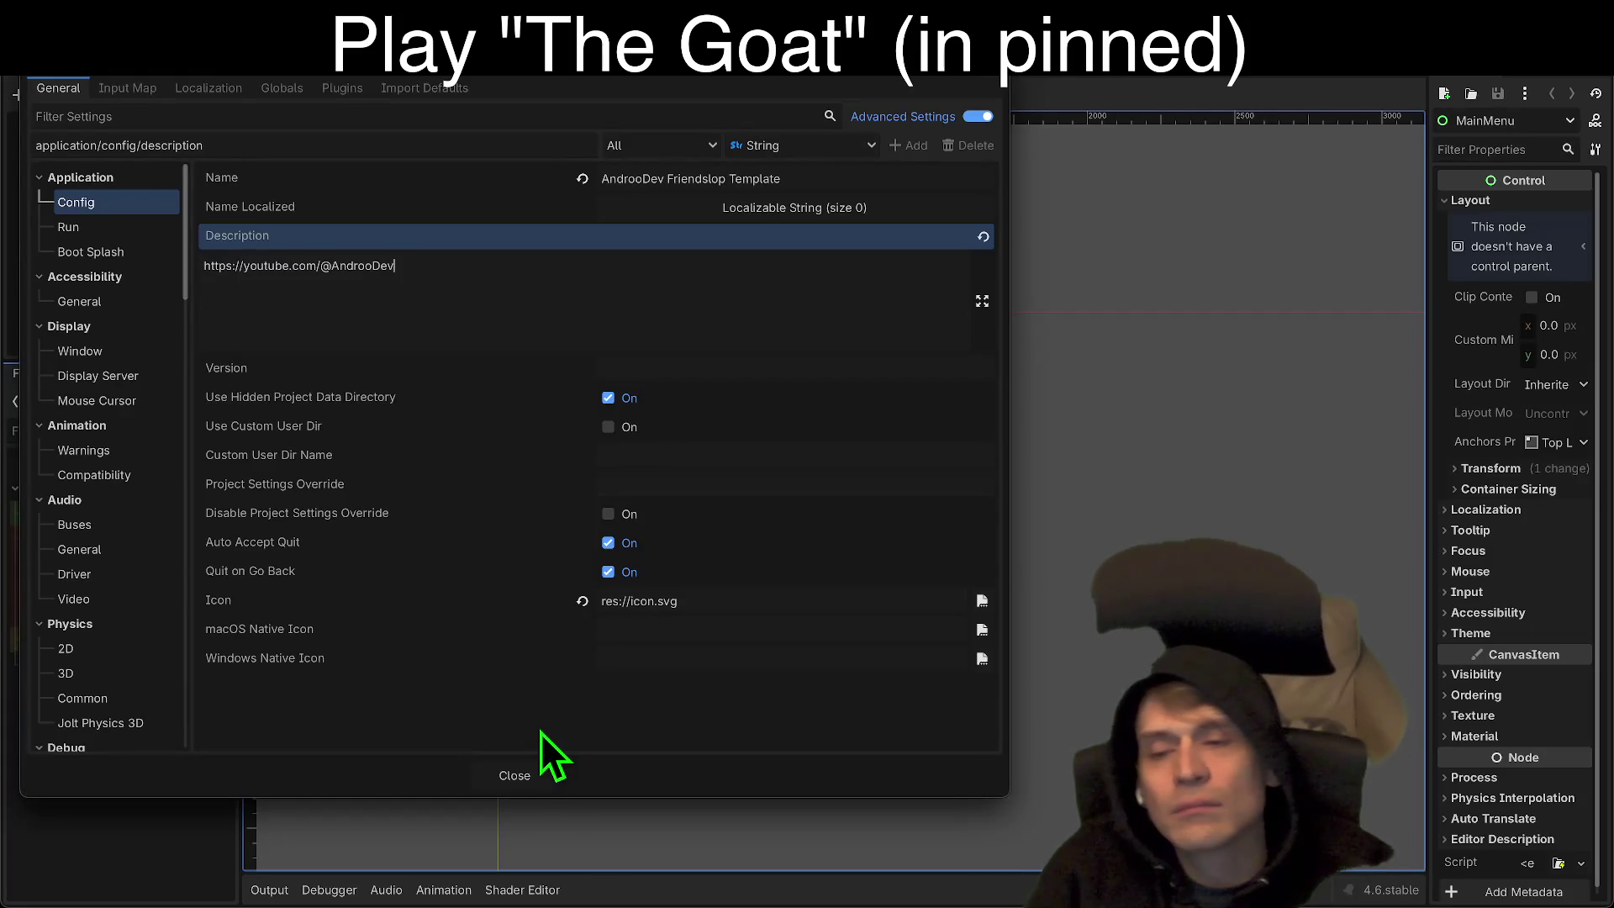